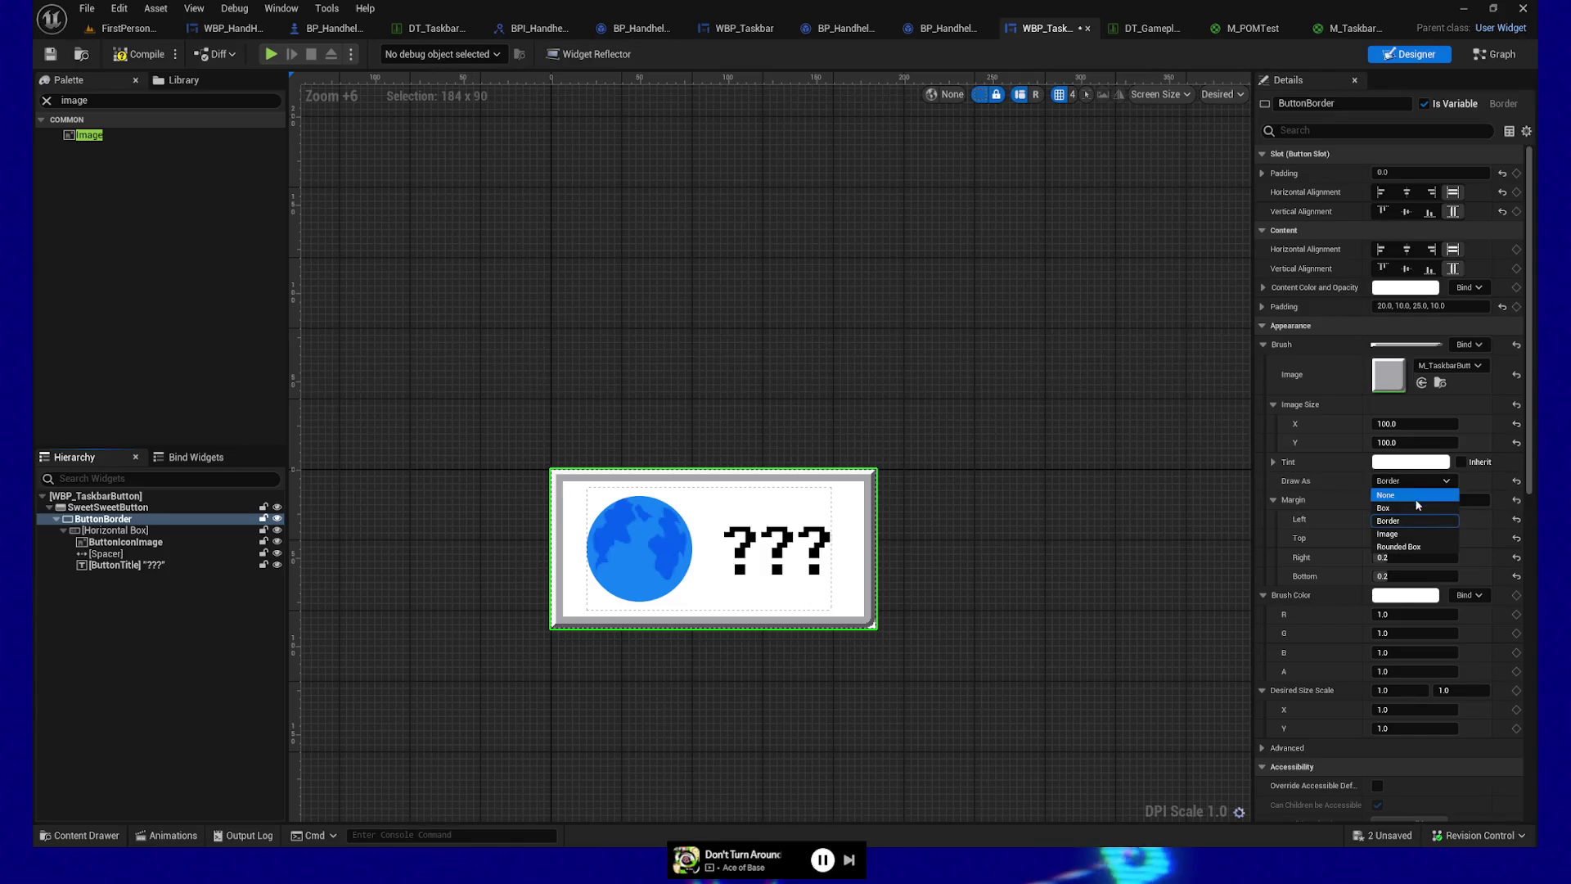
Step: Draw ButtonBorder as a Box, compile, set its tint alpha to 0, then select the globe icon
click(1414, 508)
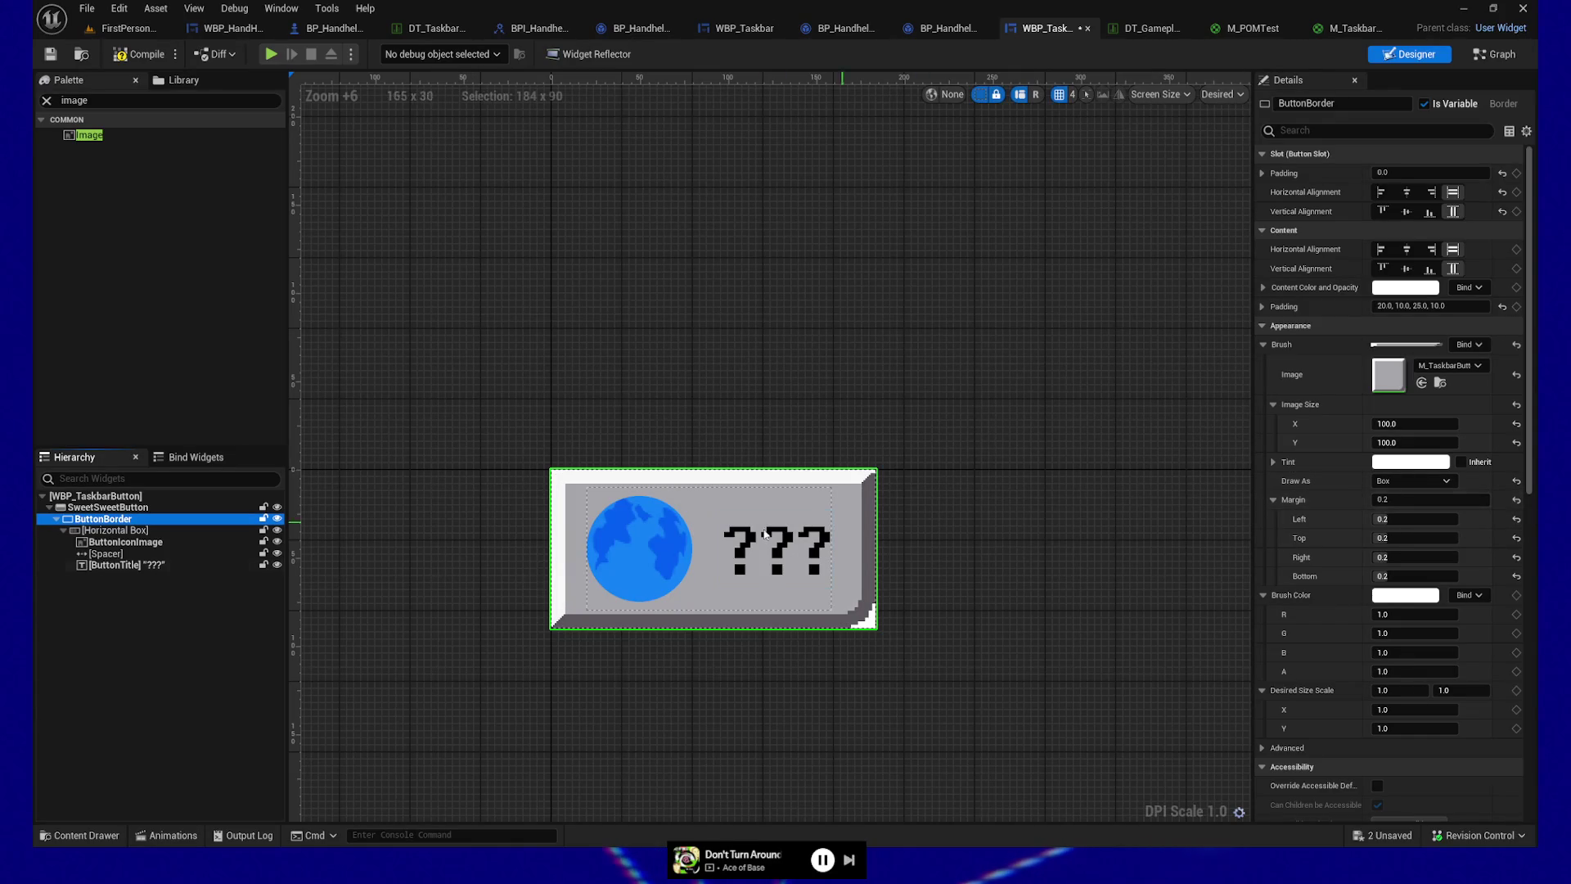
click(94, 59)
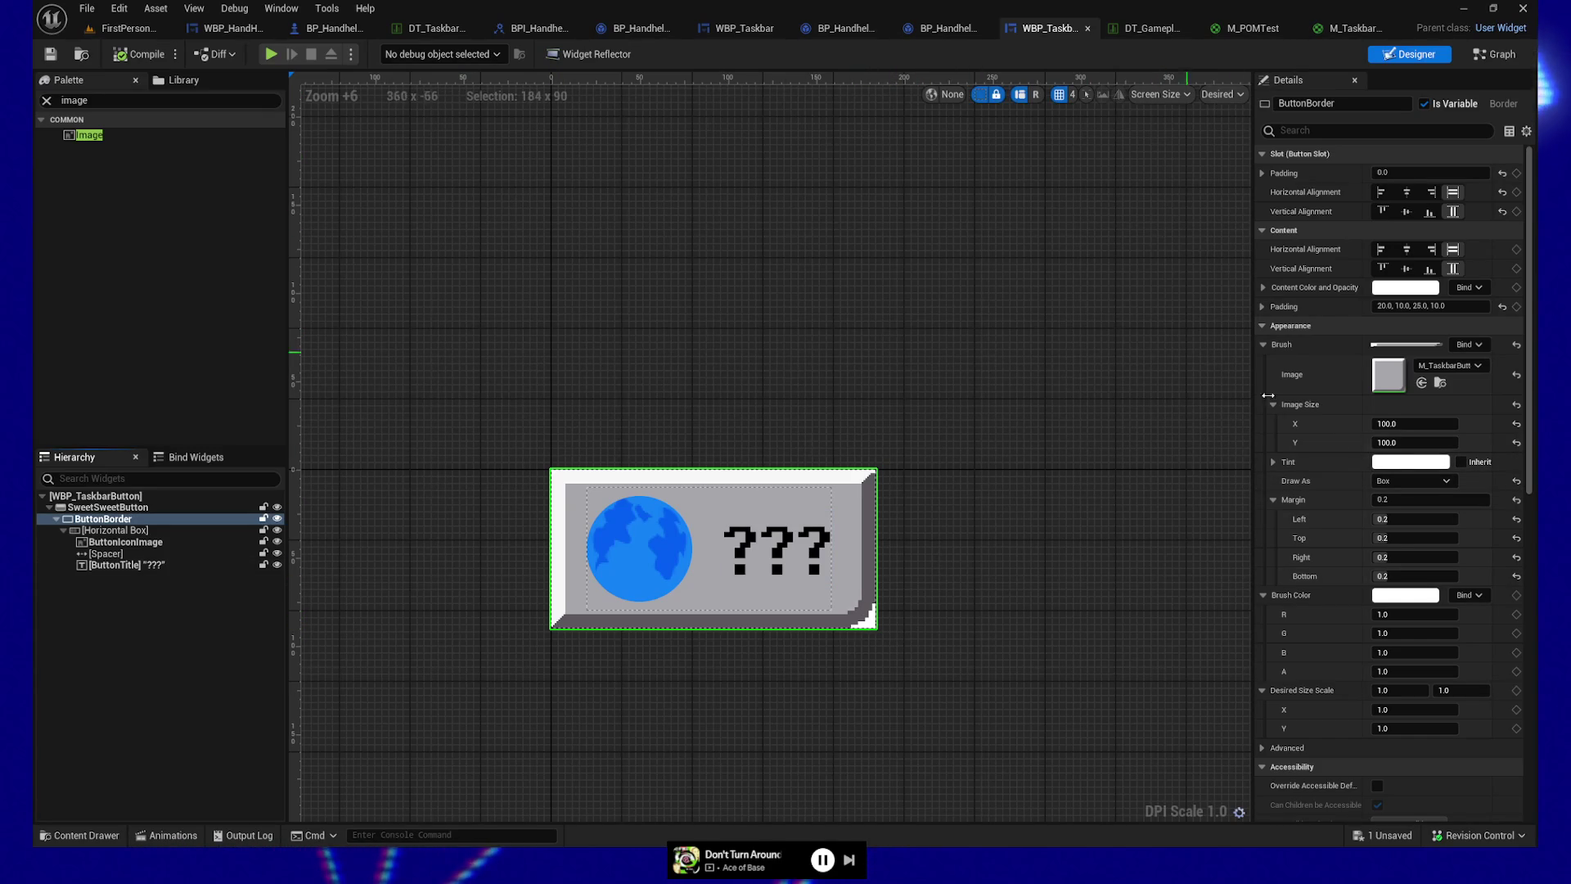
click(1273, 462)
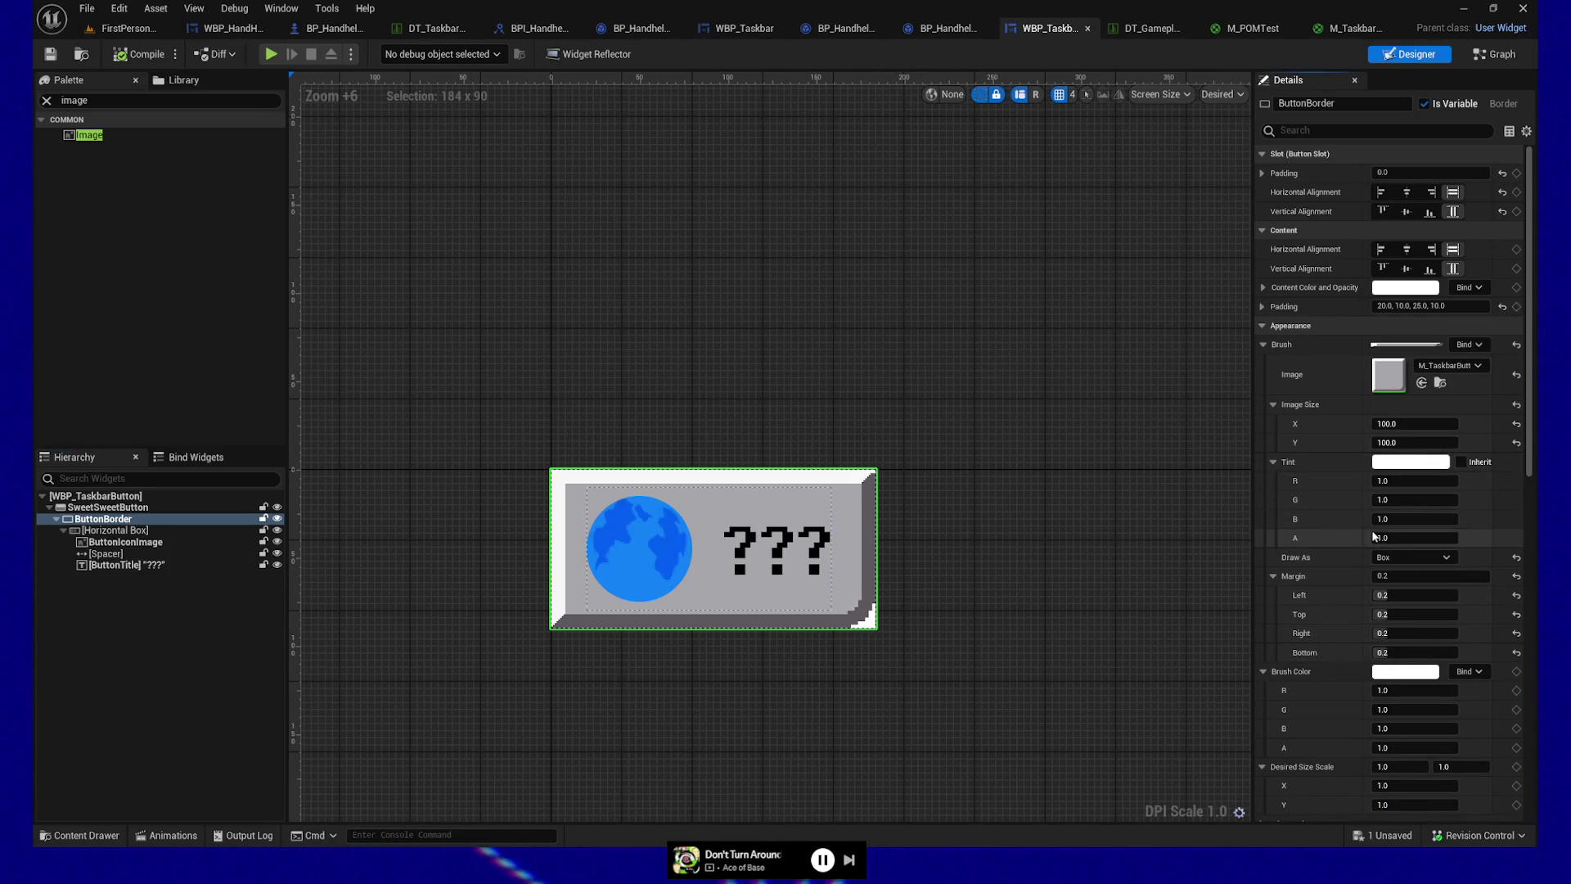
text(0)
key(Return)
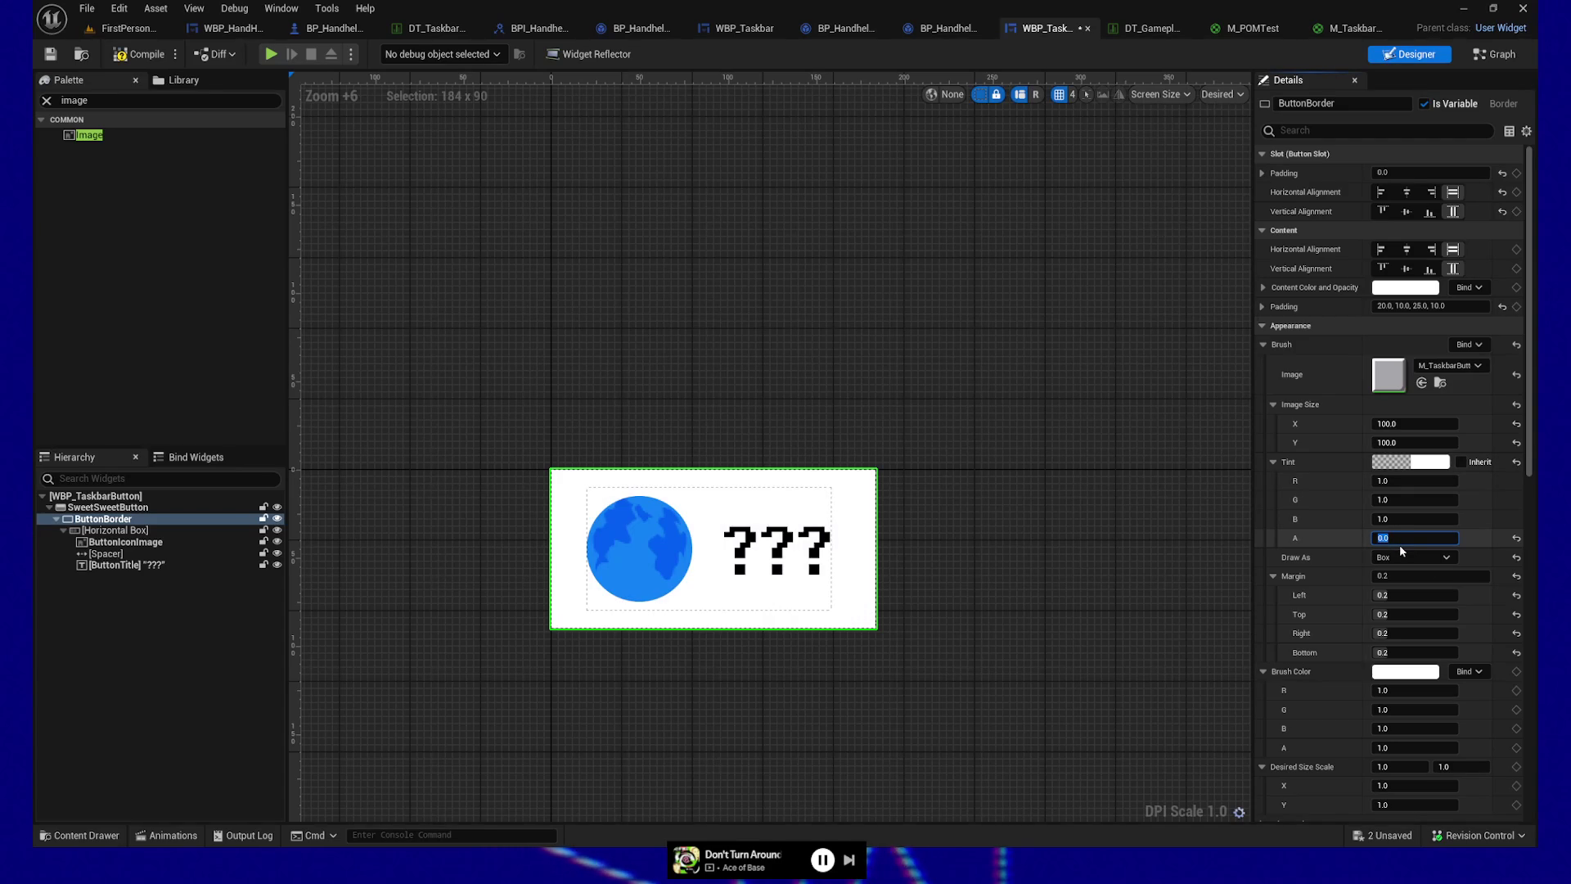
click(1228, 521)
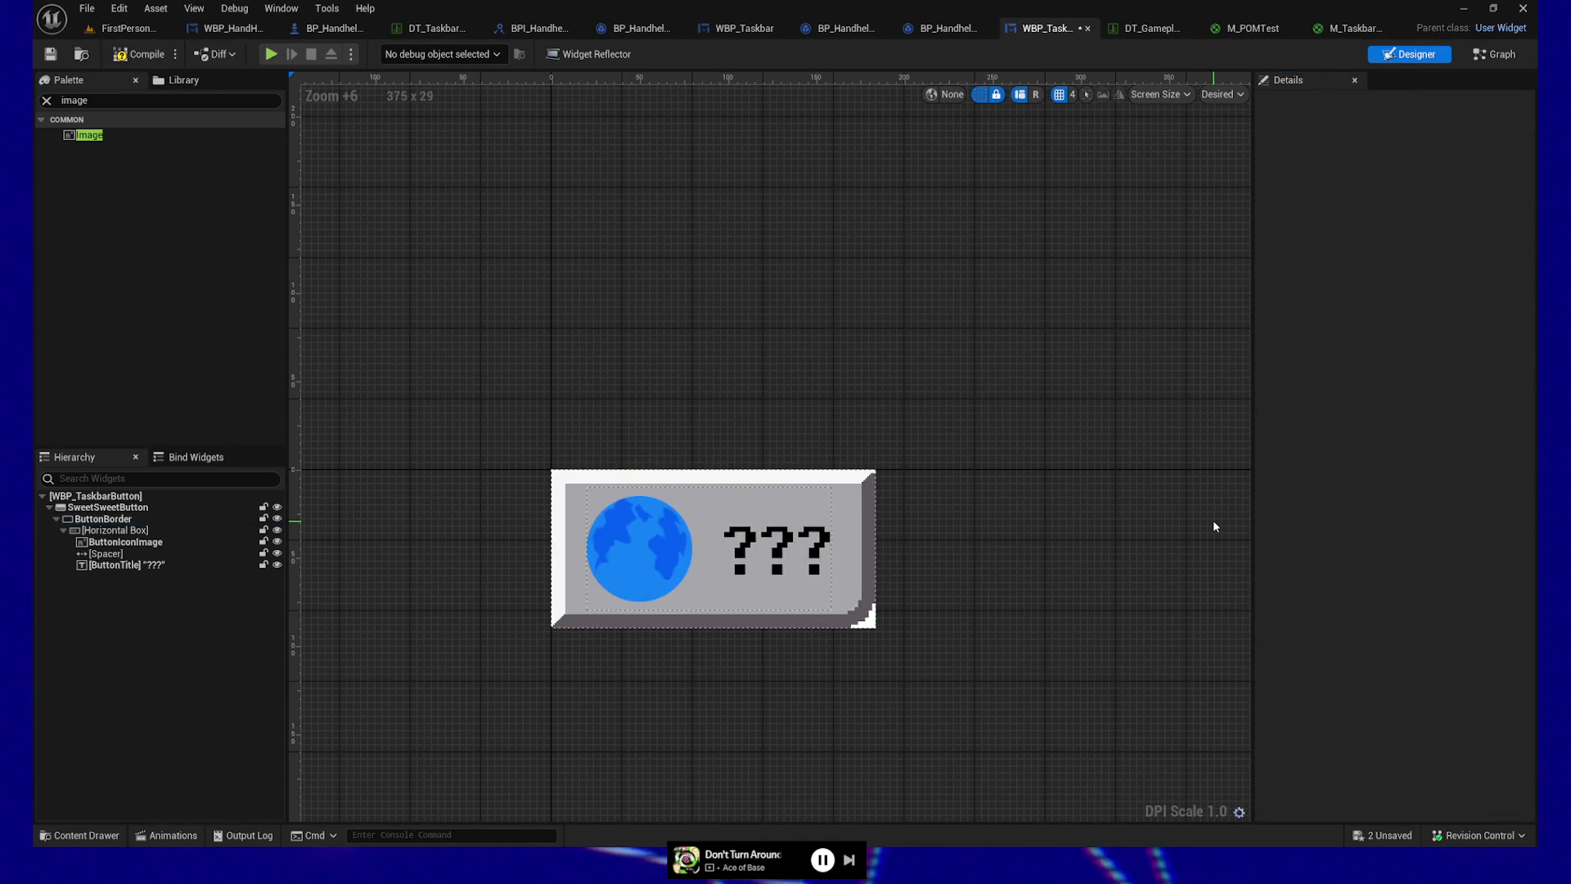
click(678, 546)
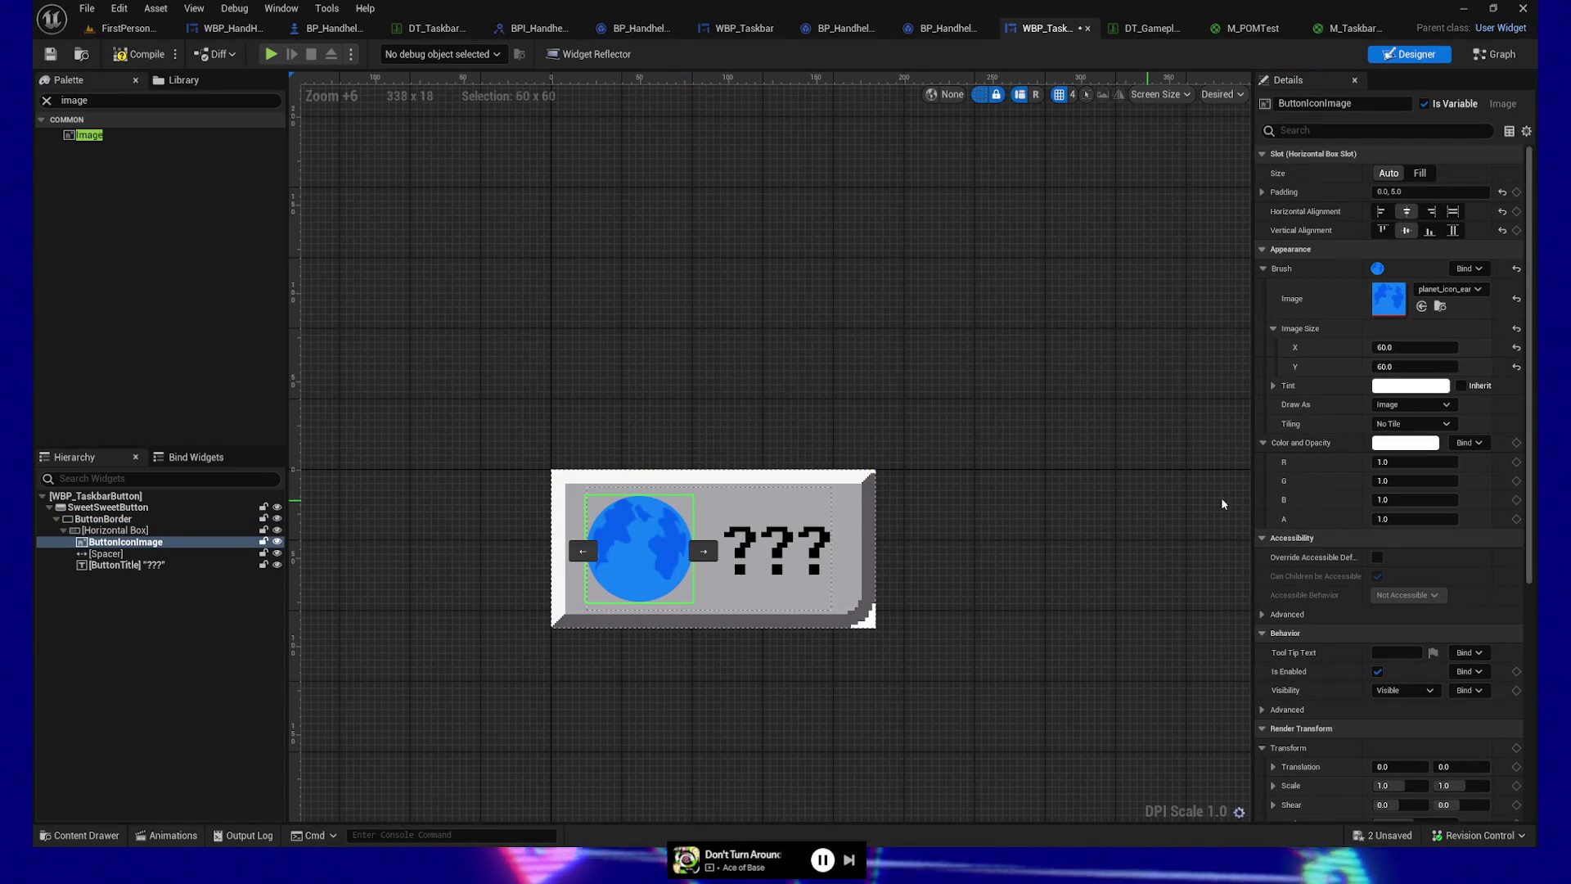
click(139, 54)
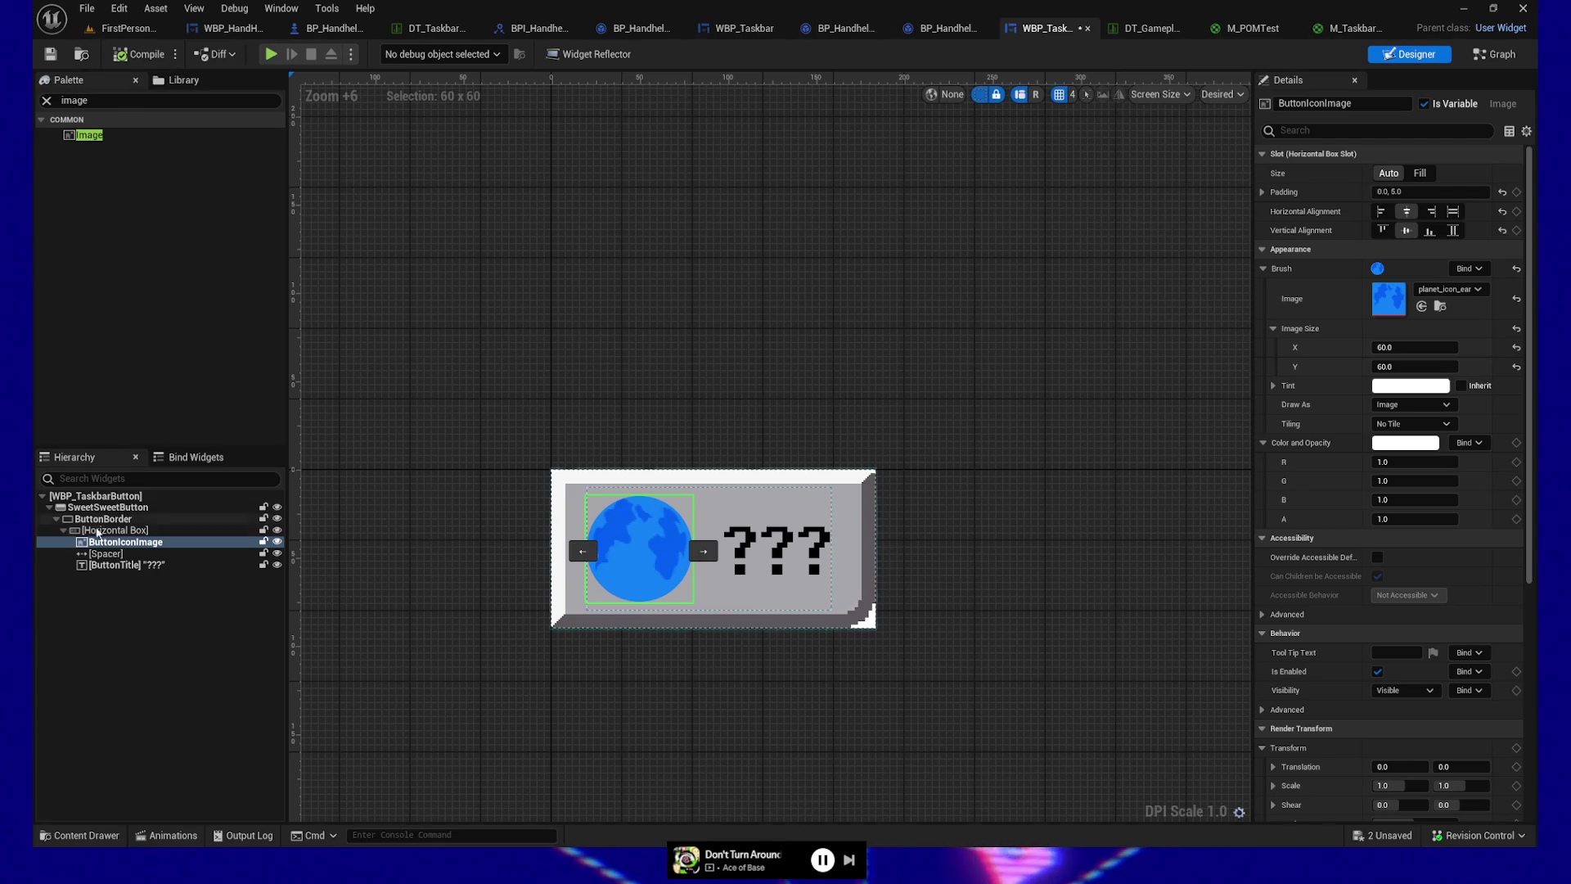
click(125, 544)
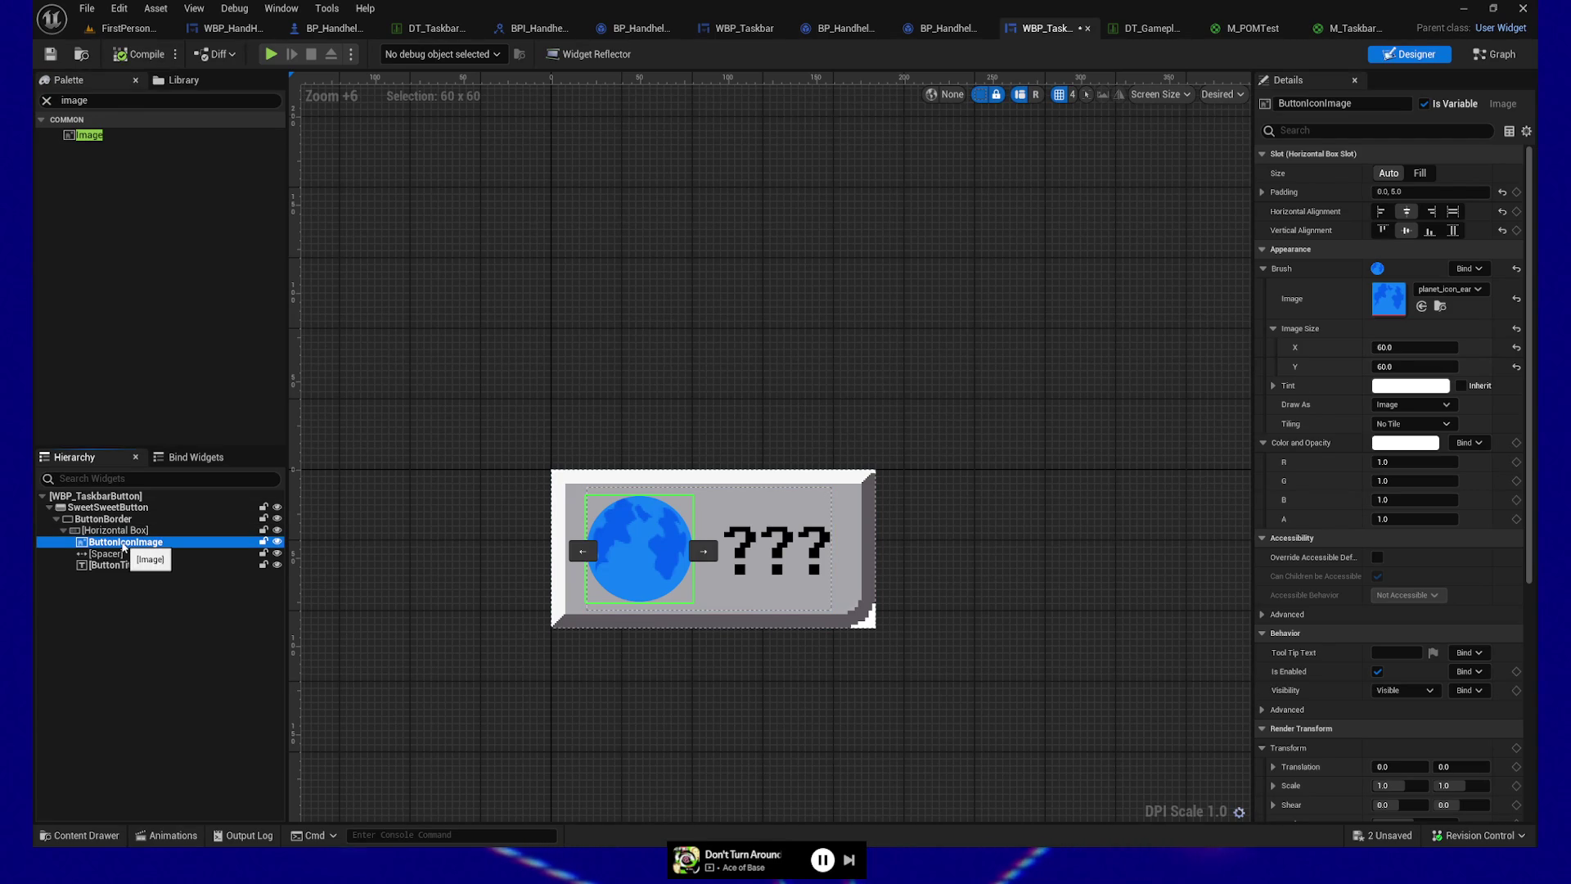
click(103, 520)
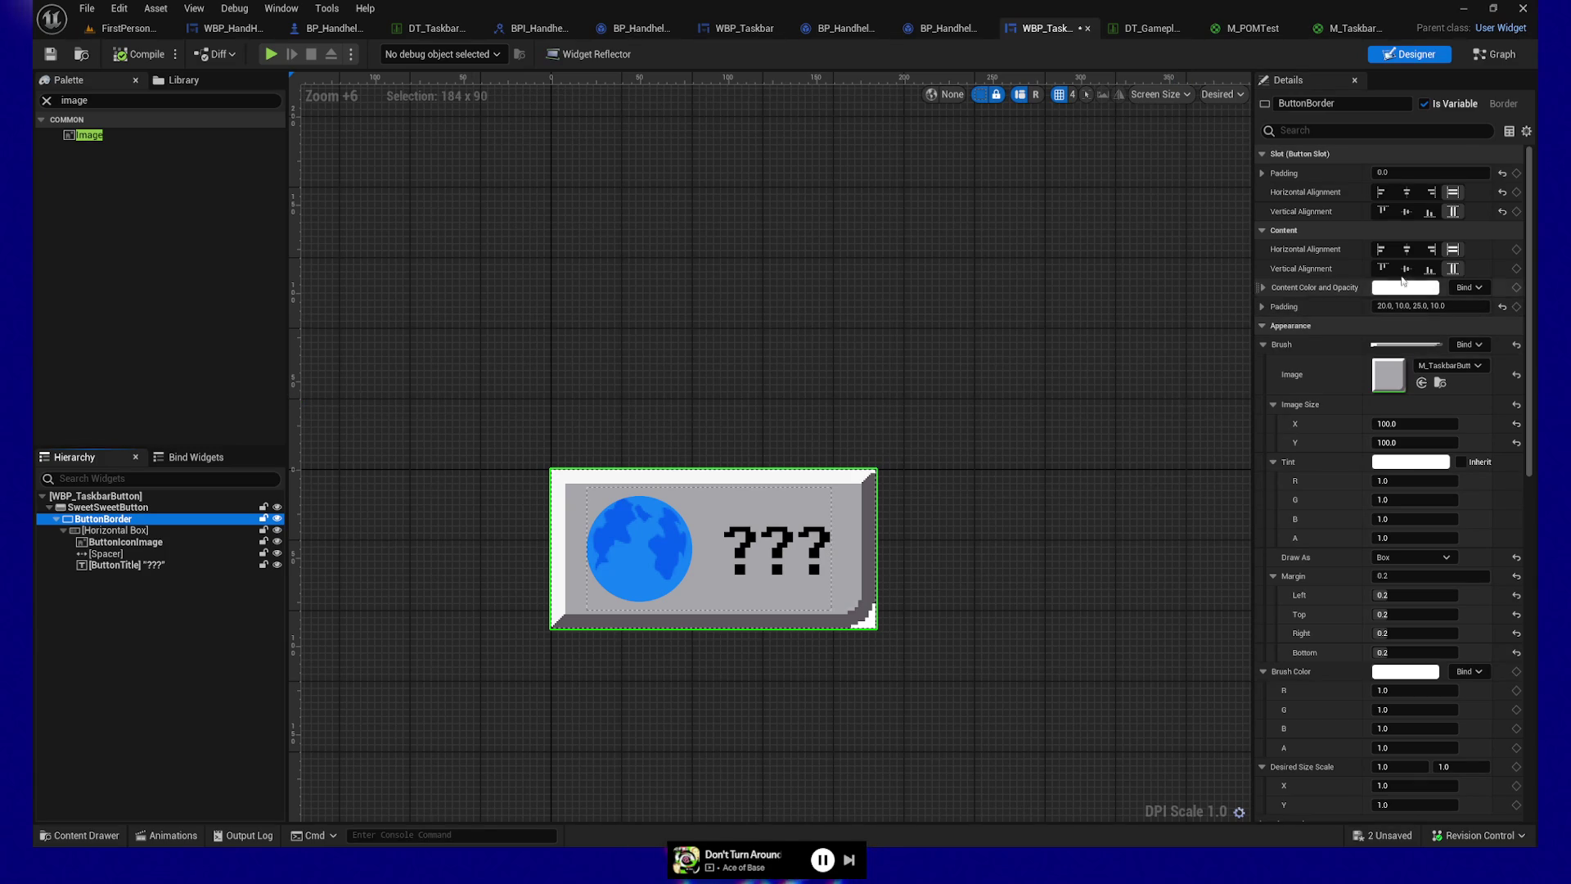
Step: Try the border's Rounded Box, Image and Border draw styles in turn
click(1265, 405)
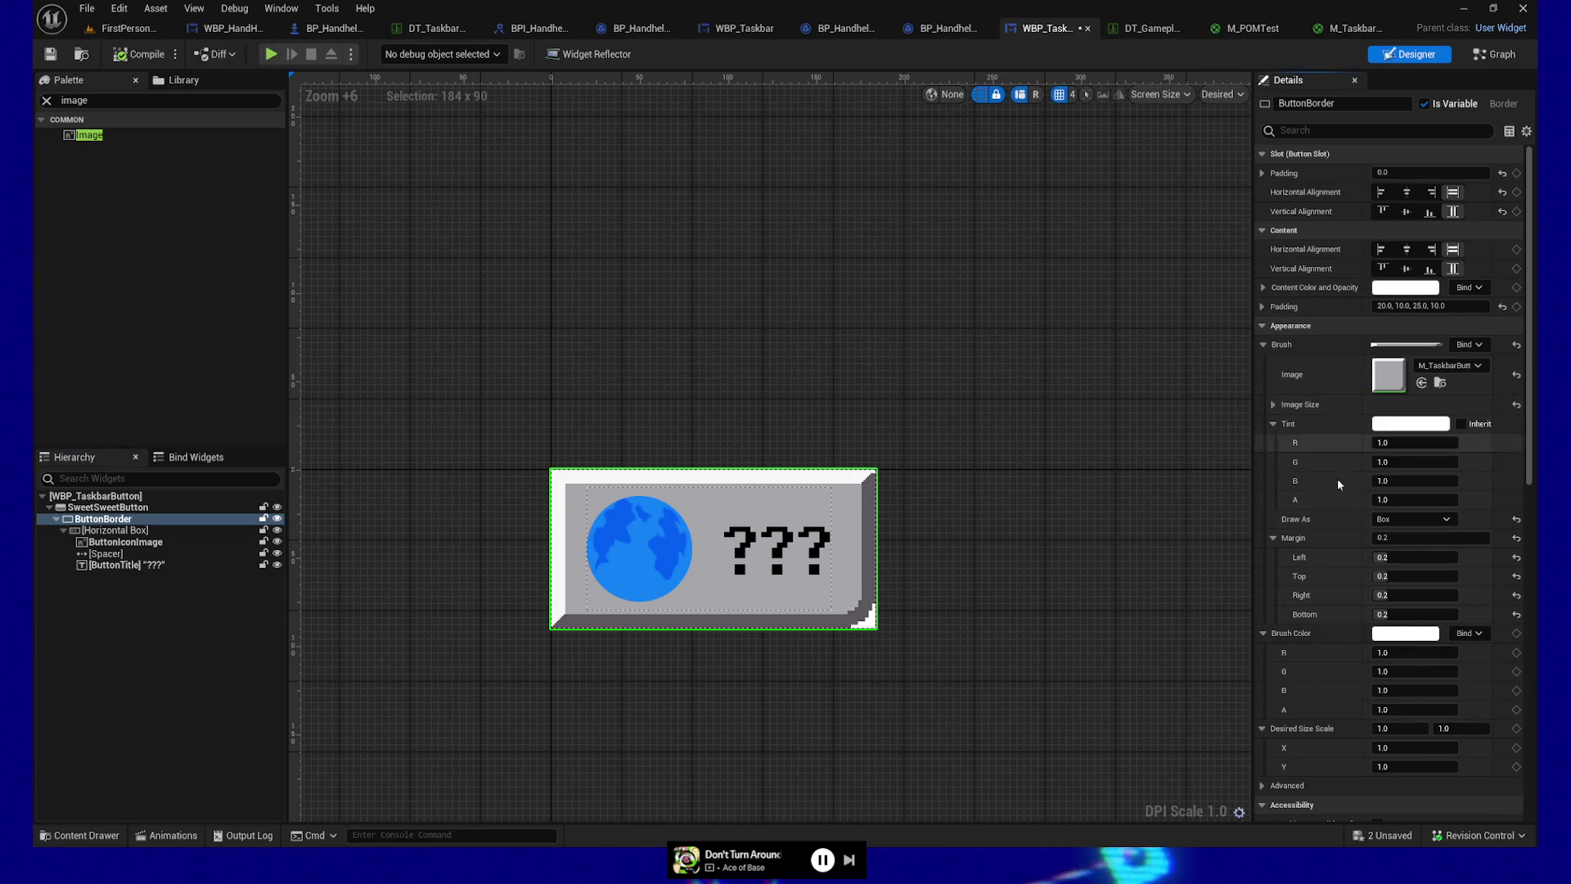
click(1428, 520)
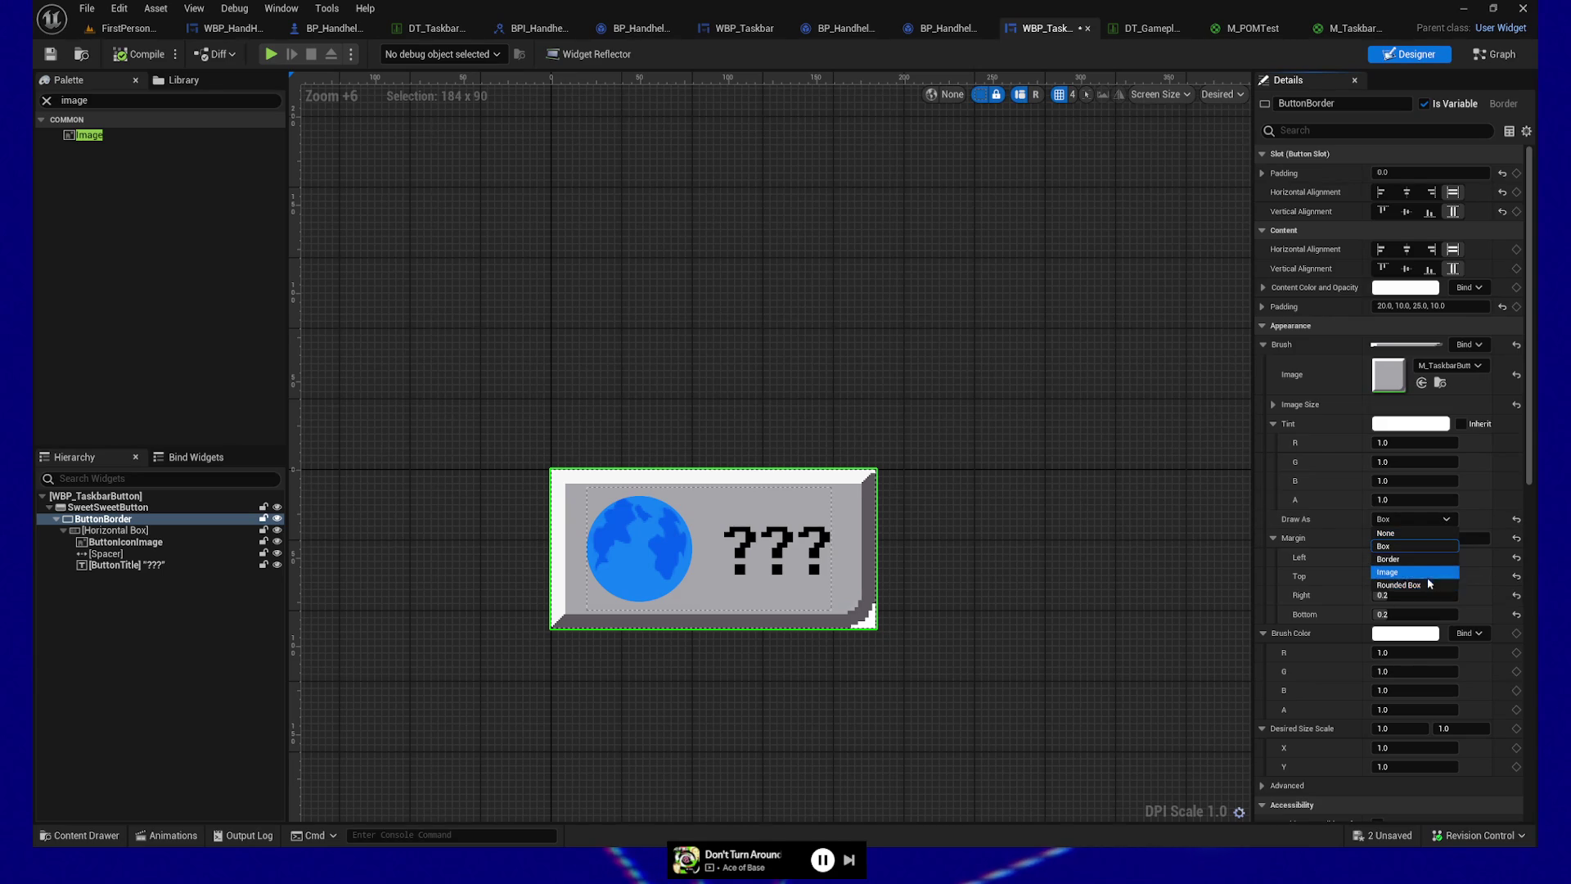
click(1407, 585)
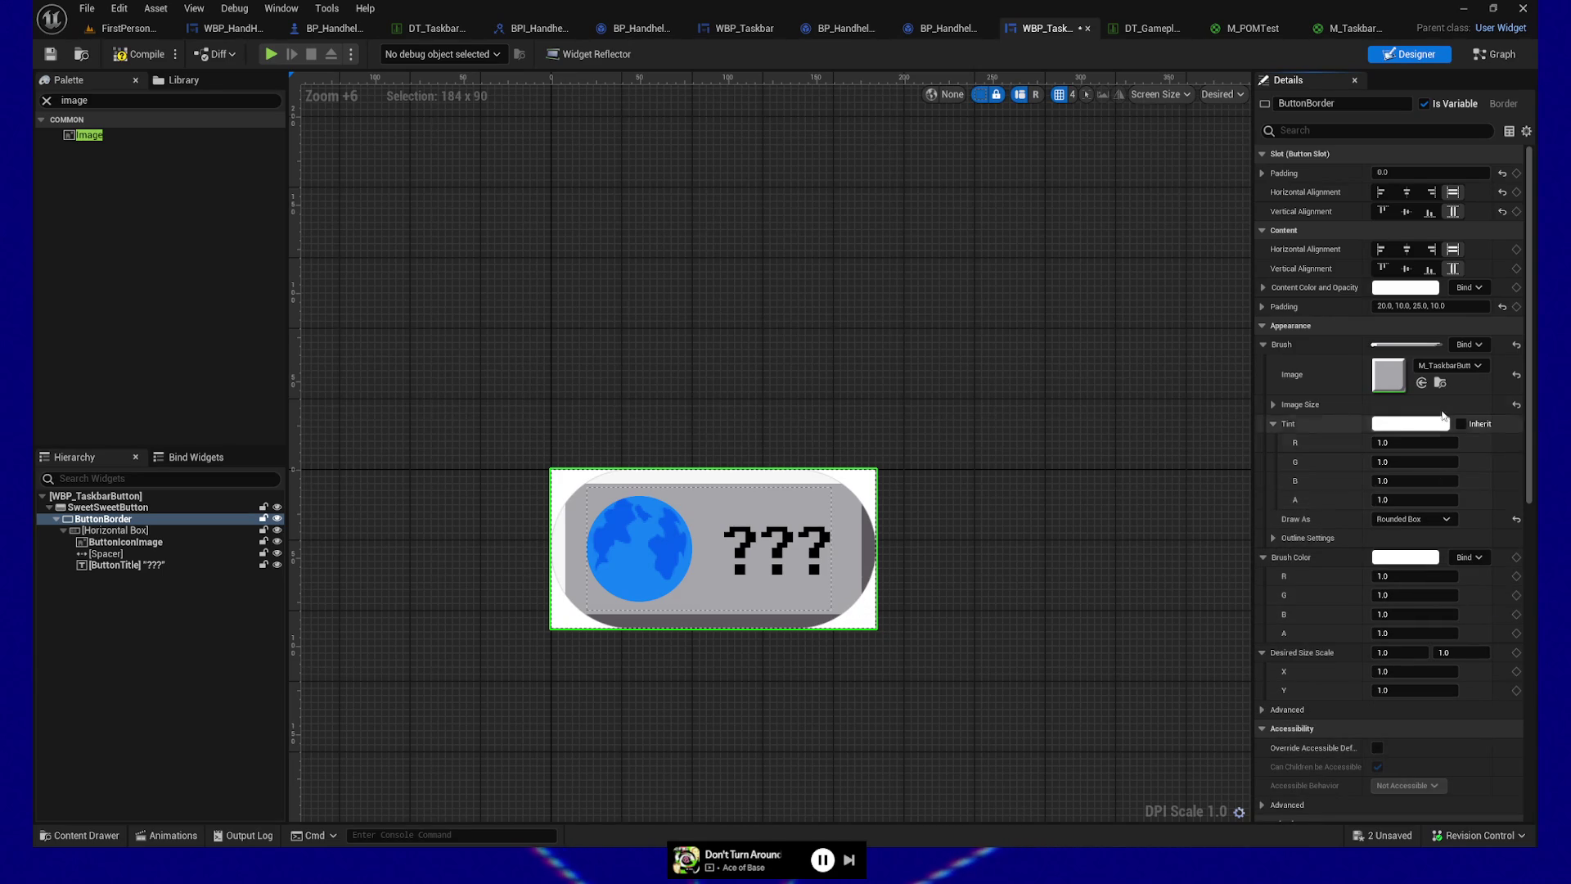
click(1427, 521)
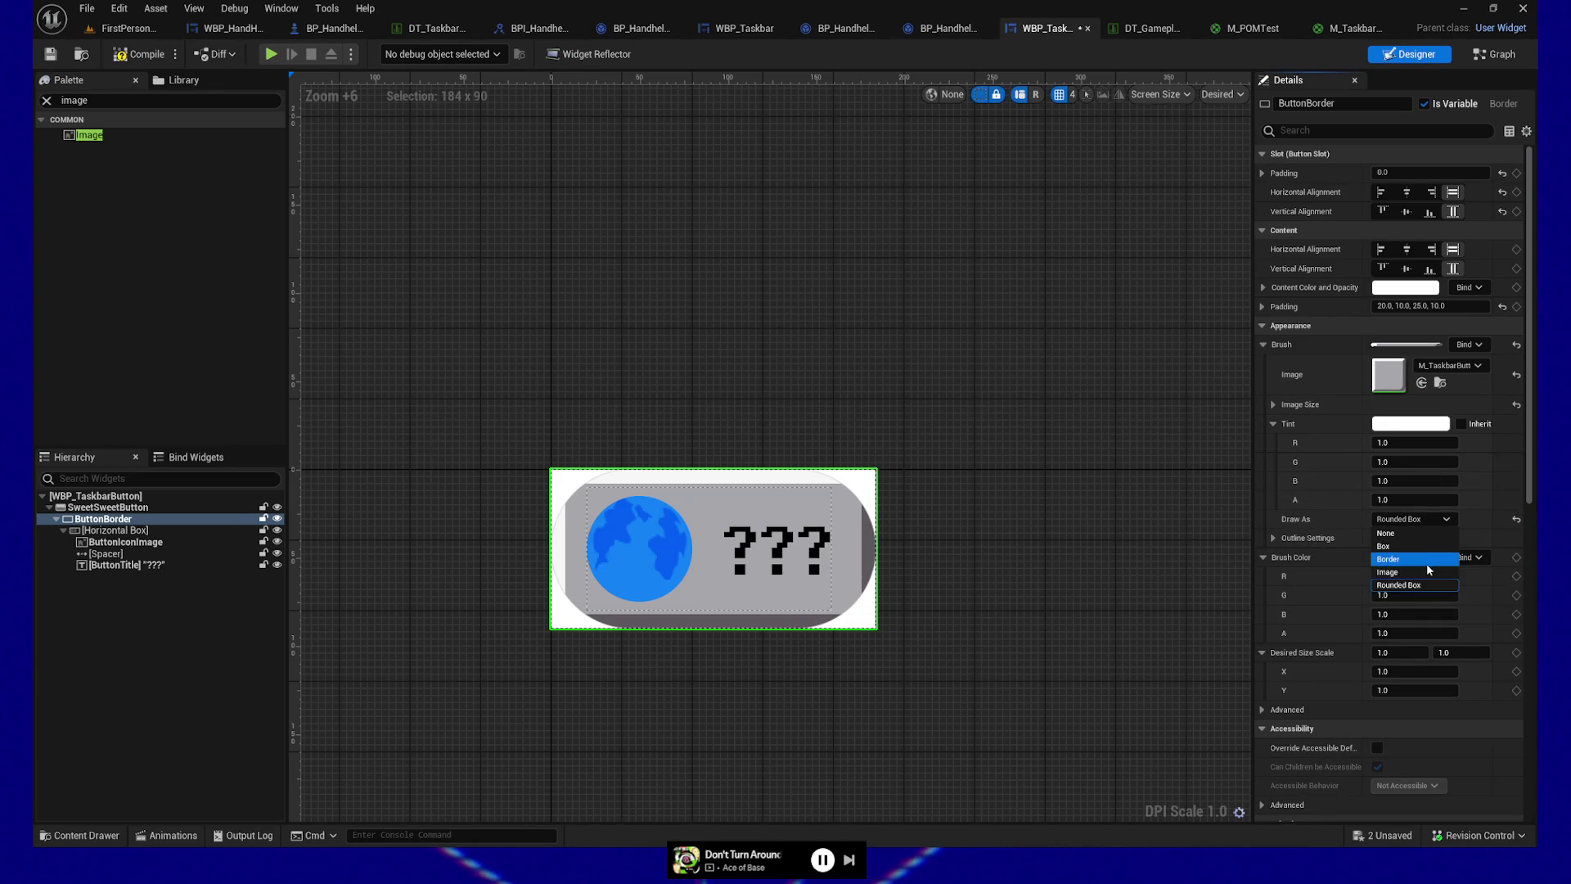
click(1426, 572)
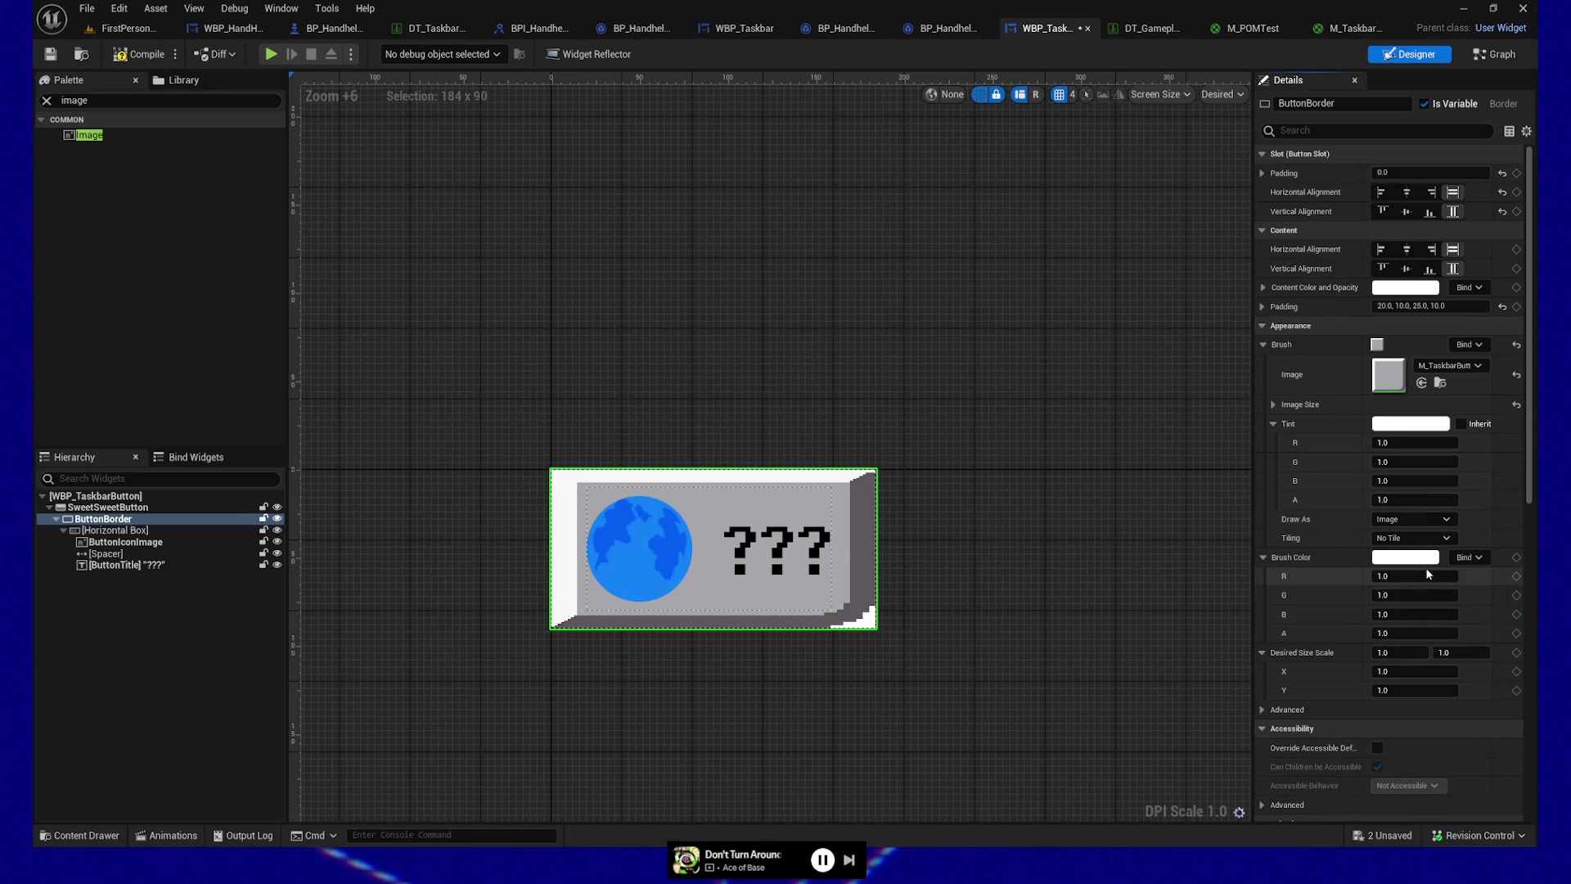
click(1422, 520)
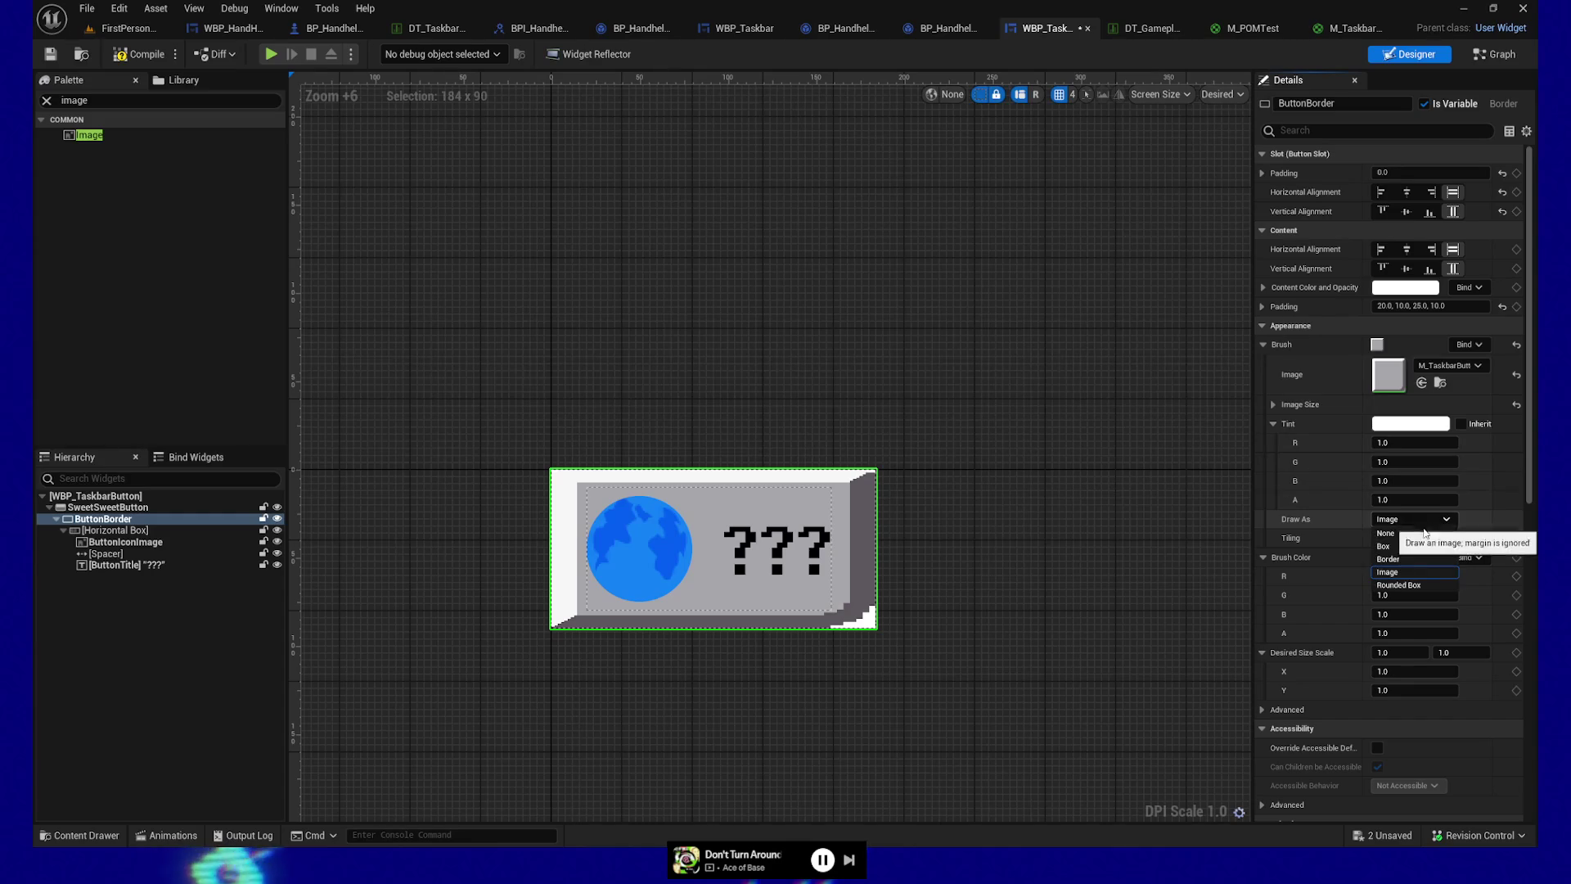
click(1399, 559)
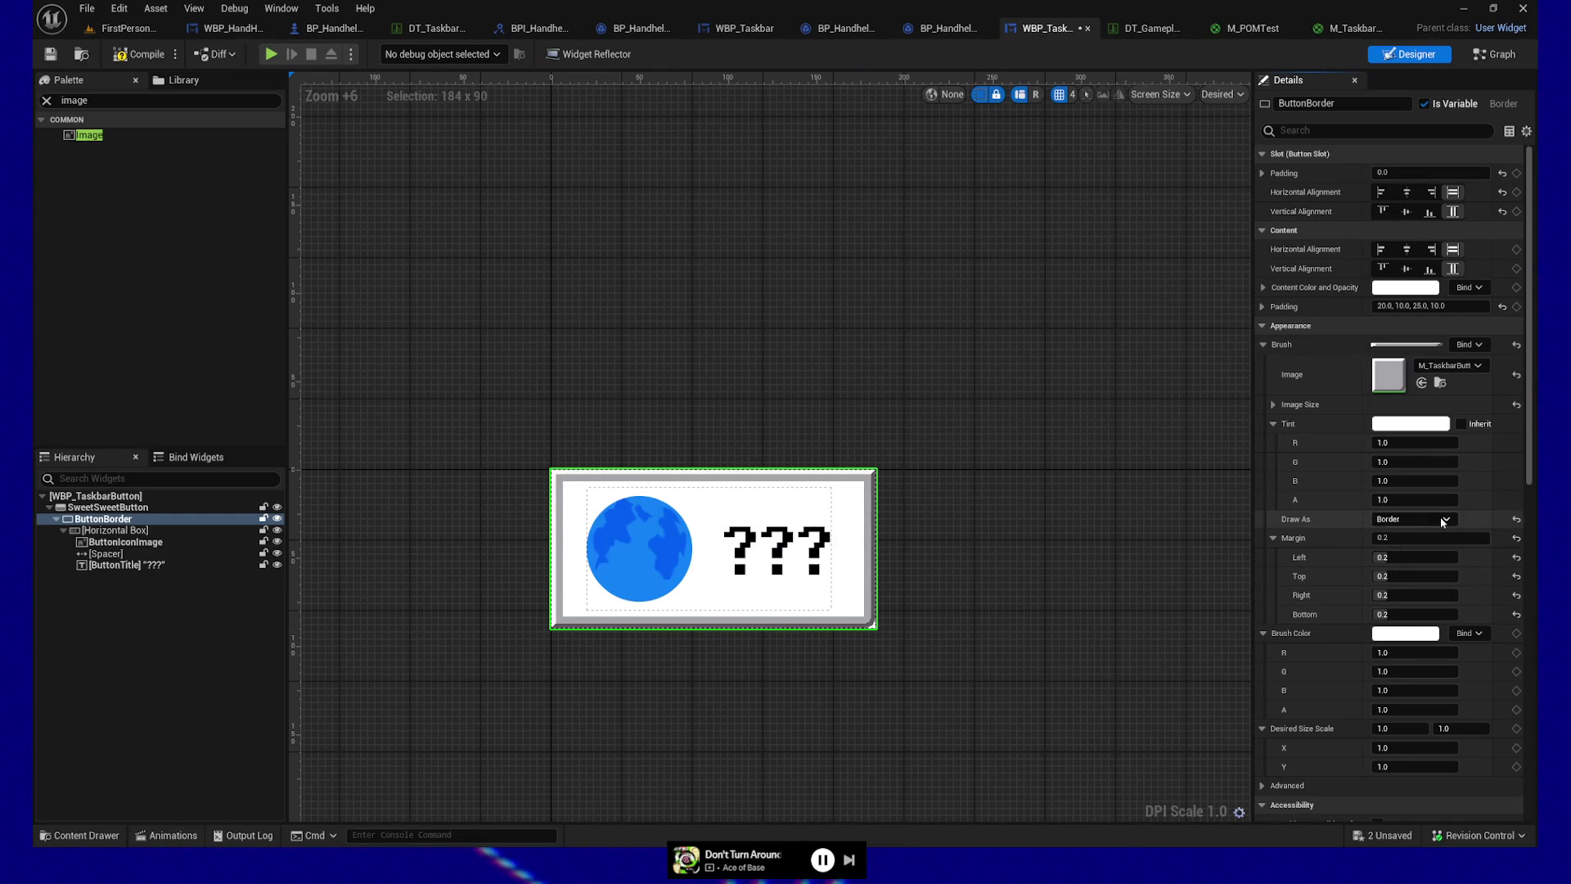
Step: Return the border's Draw As to Box and compile the widget
click(1443, 520)
click(1406, 559)
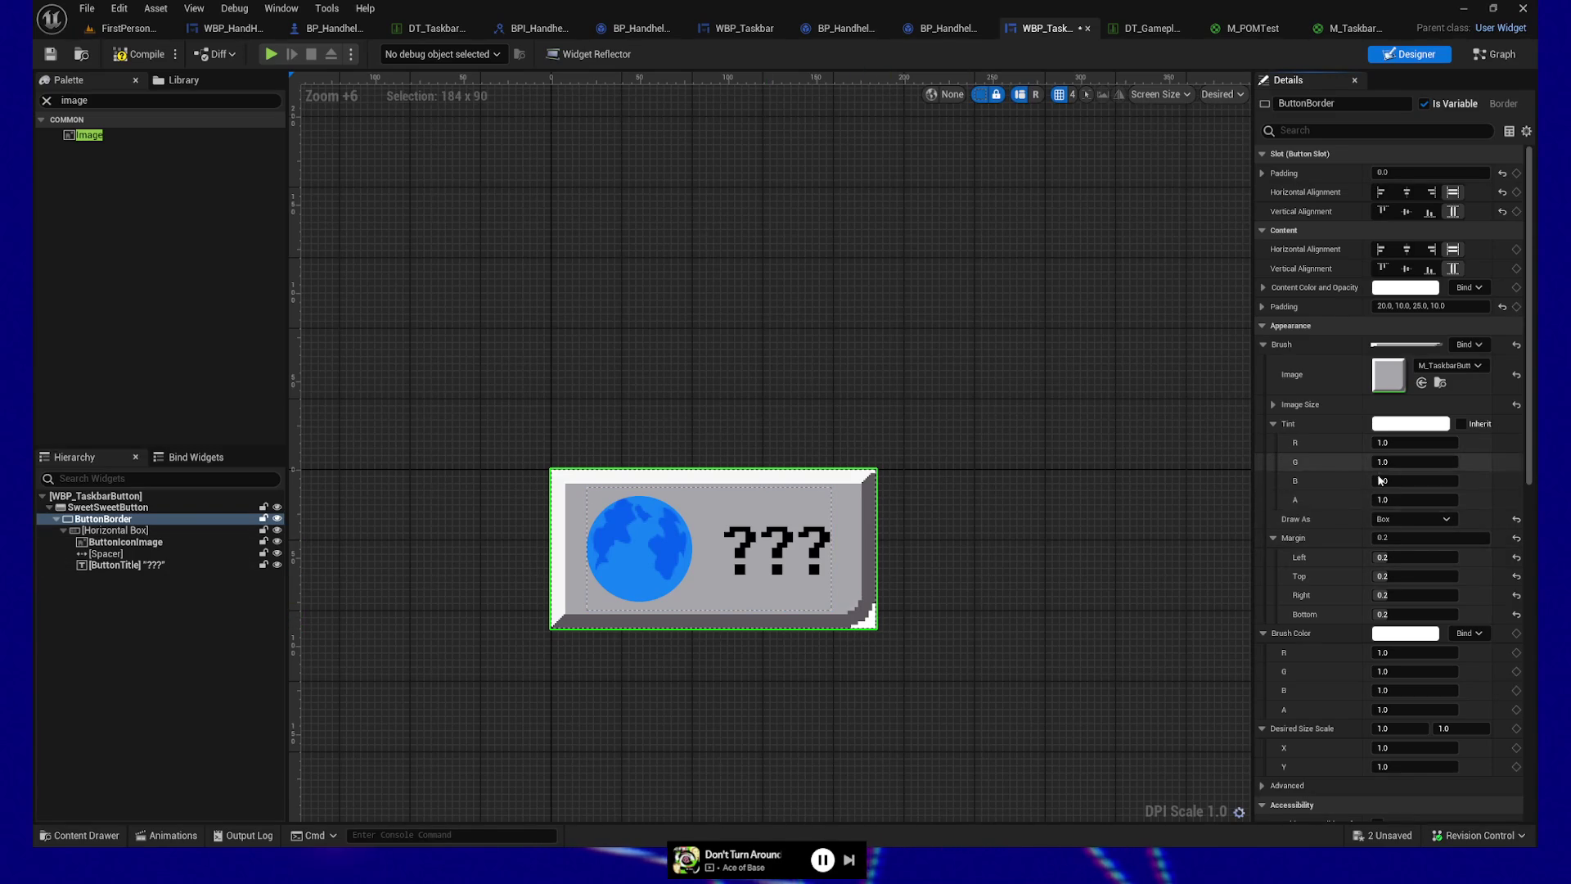
click(1407, 519)
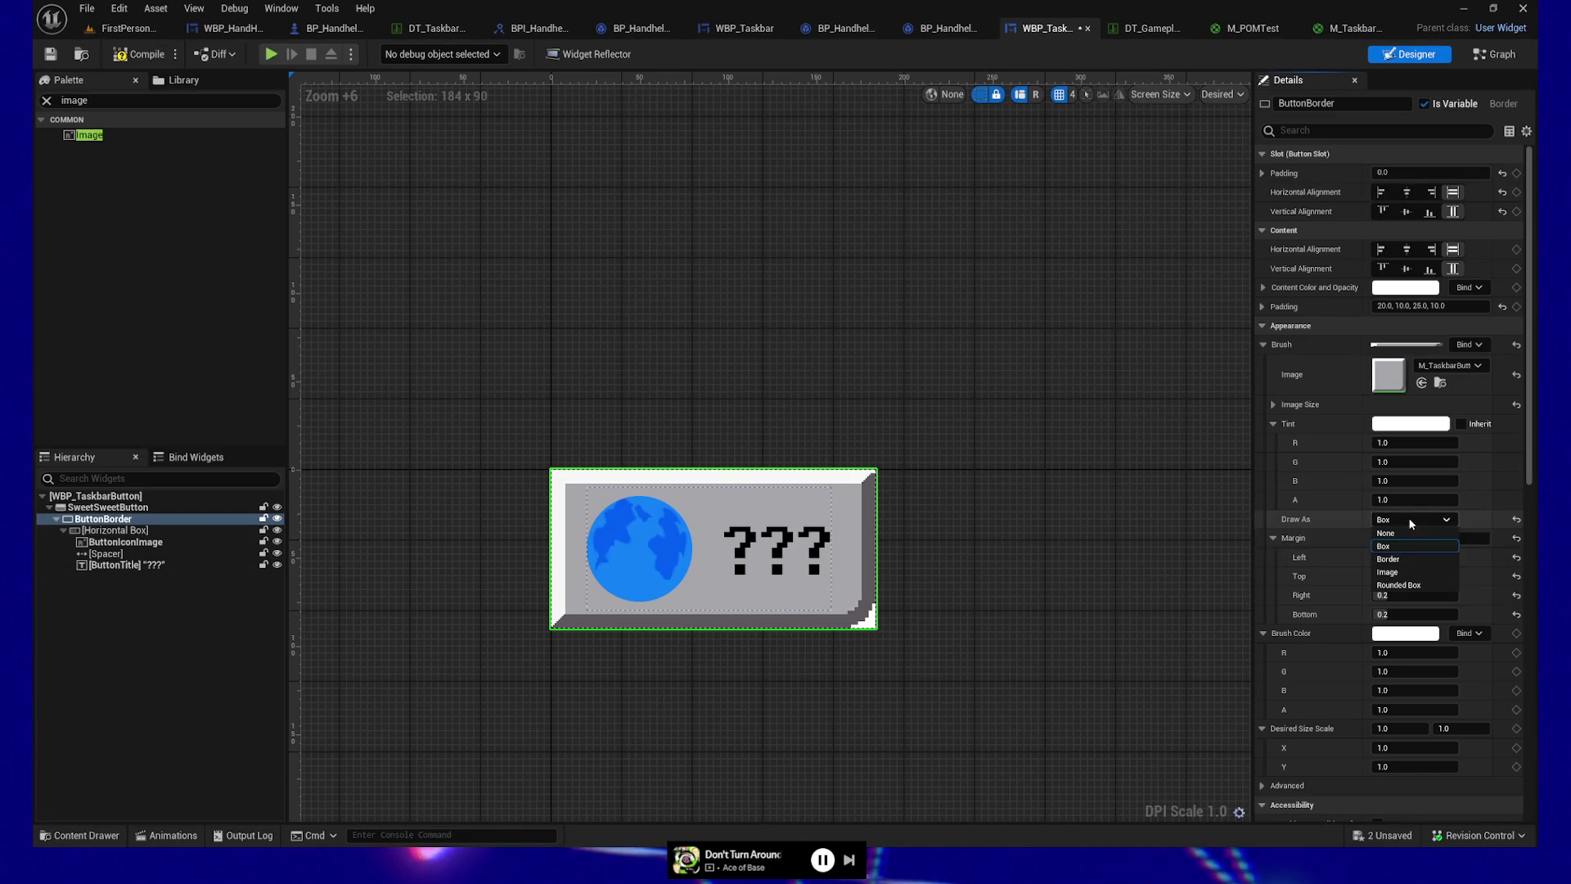
click(1401, 559)
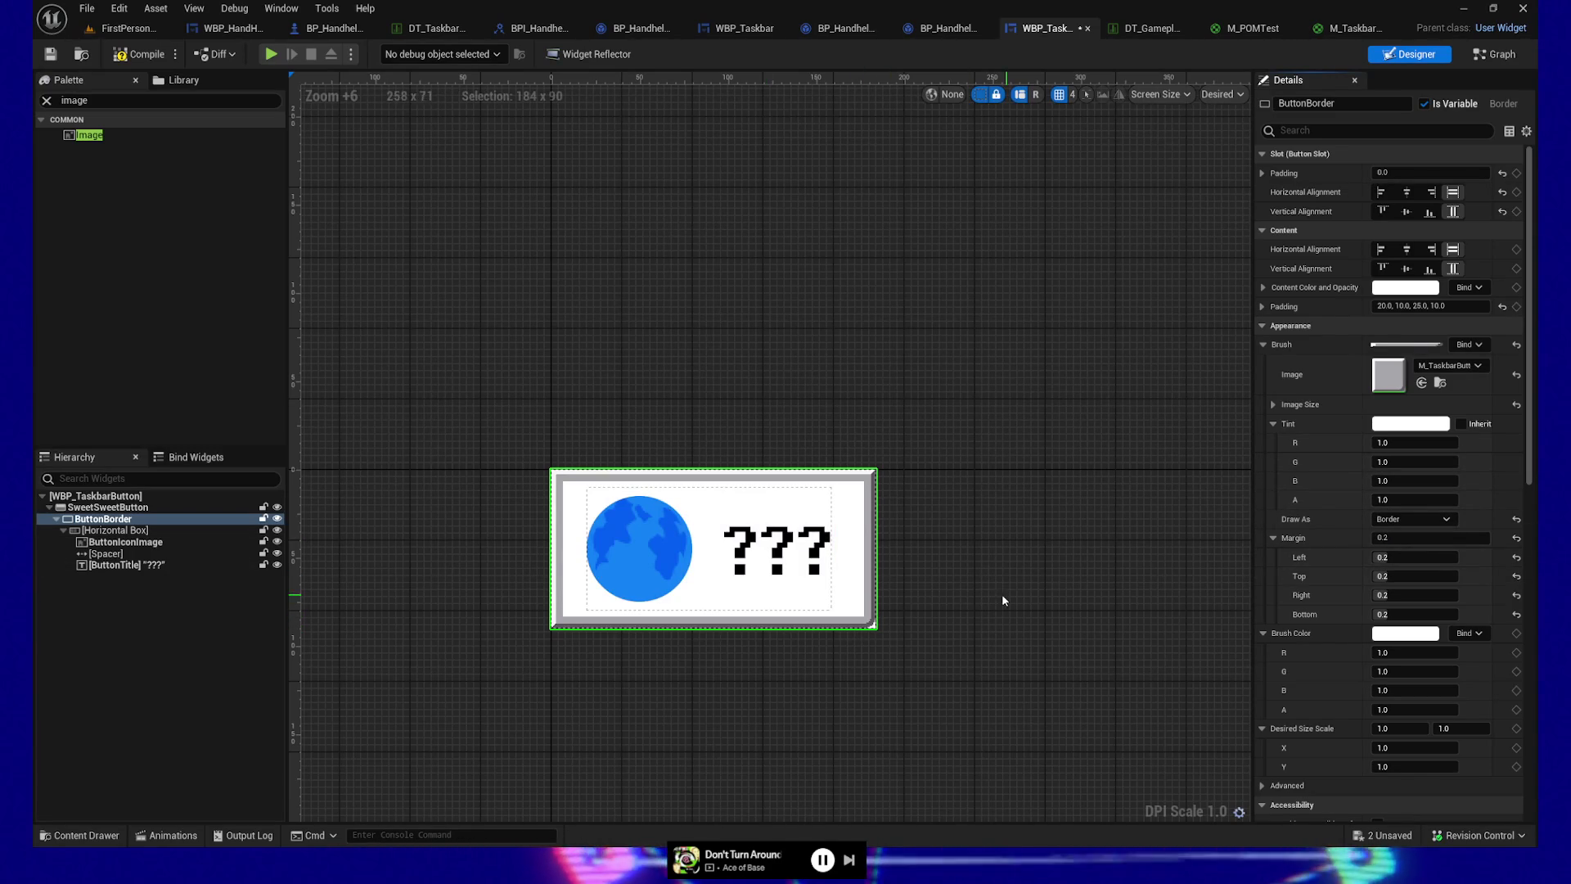
click(1408, 518)
click(1412, 548)
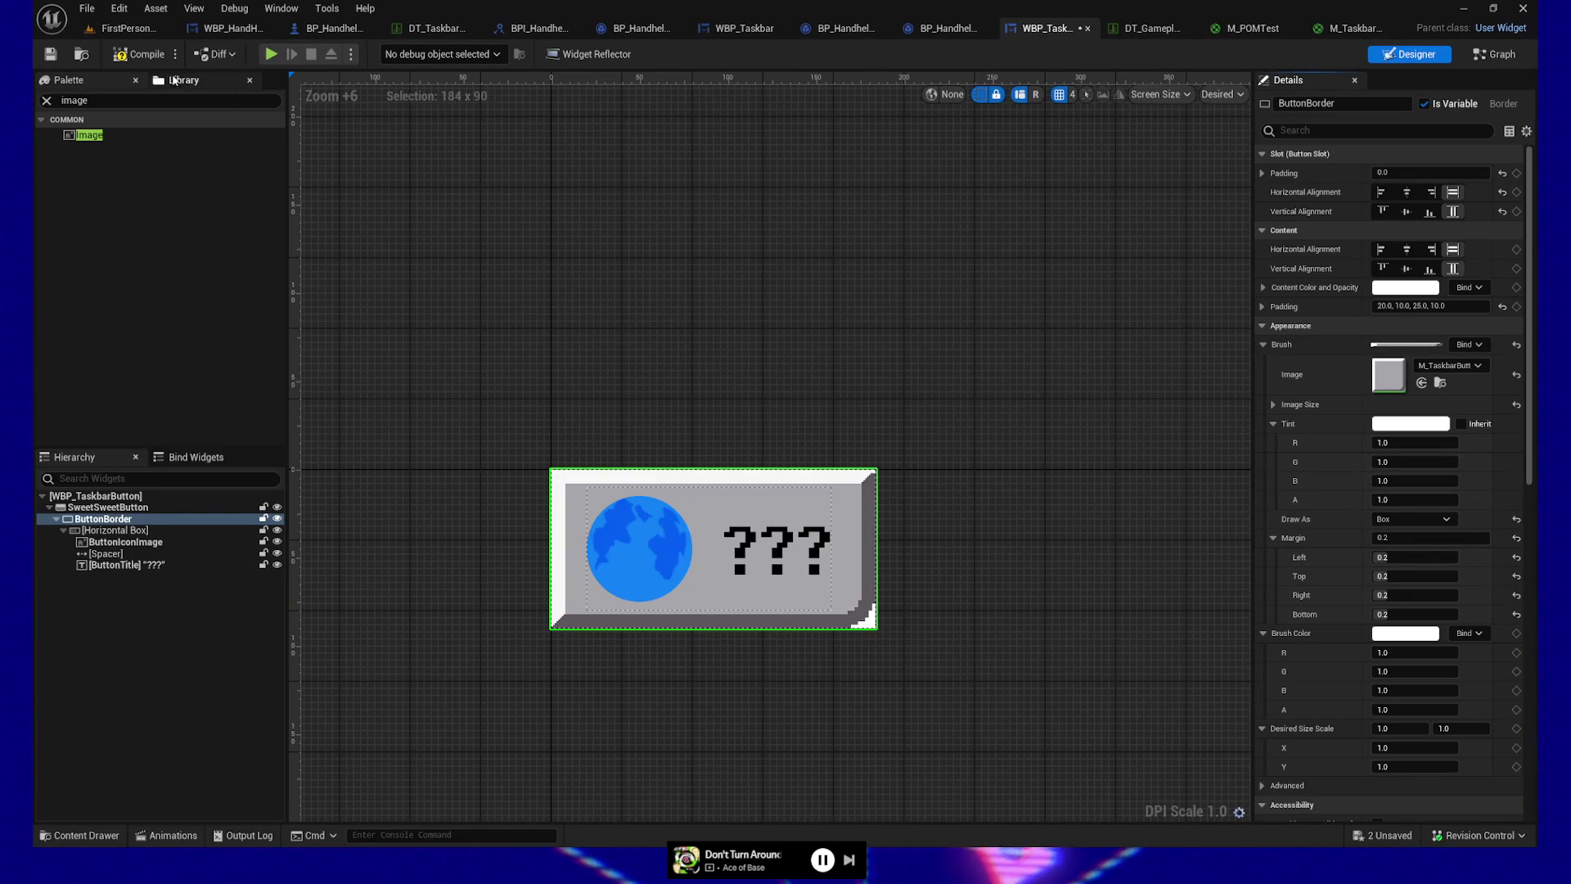
click(139, 54)
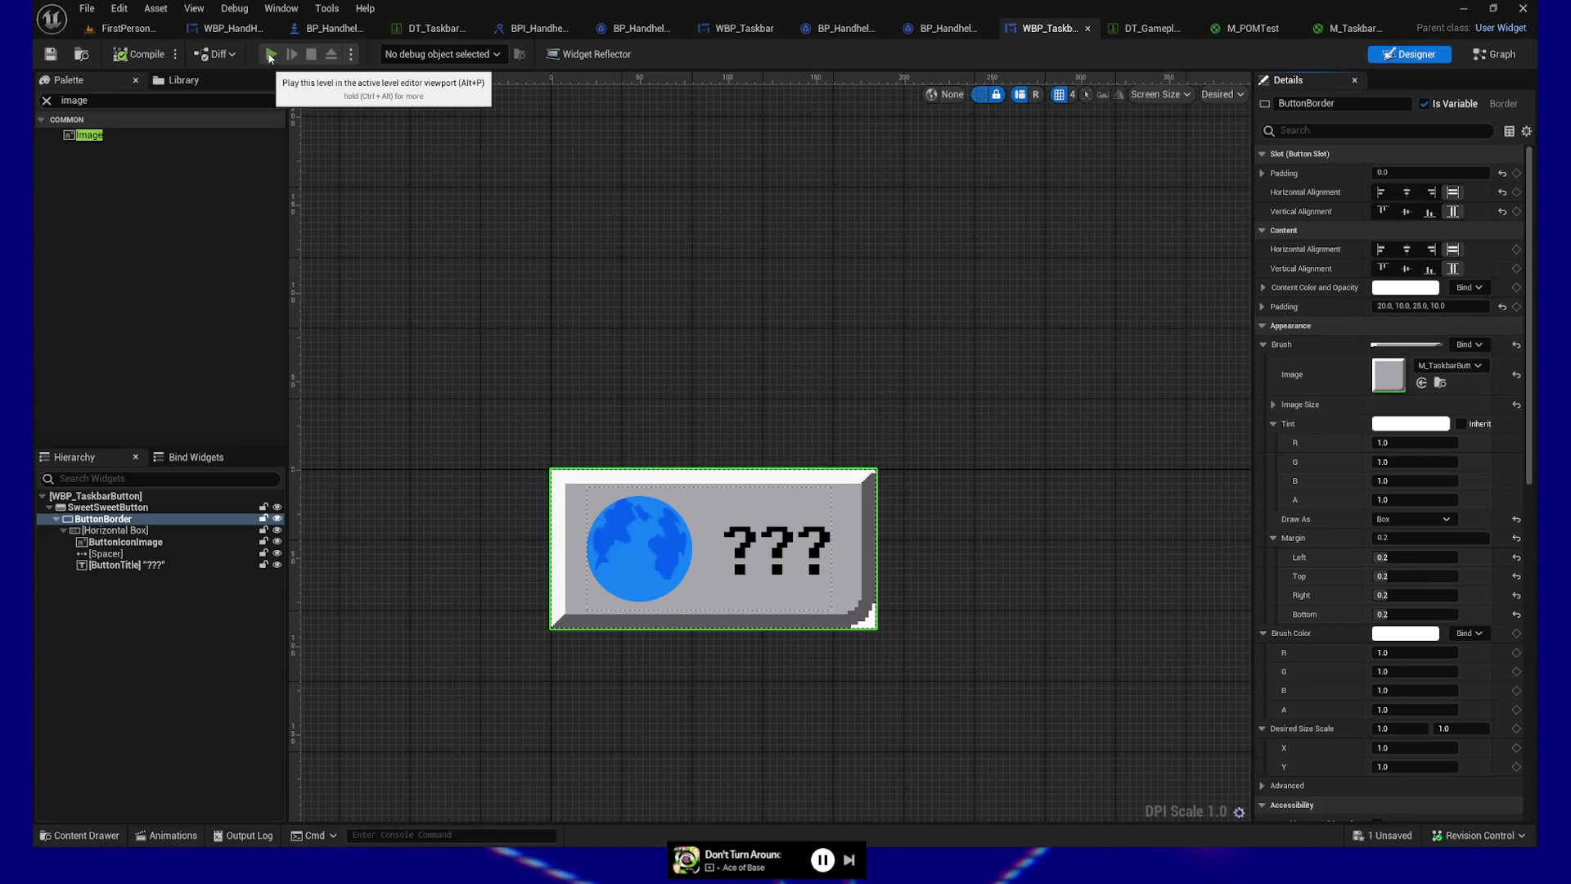
key(alt+p)
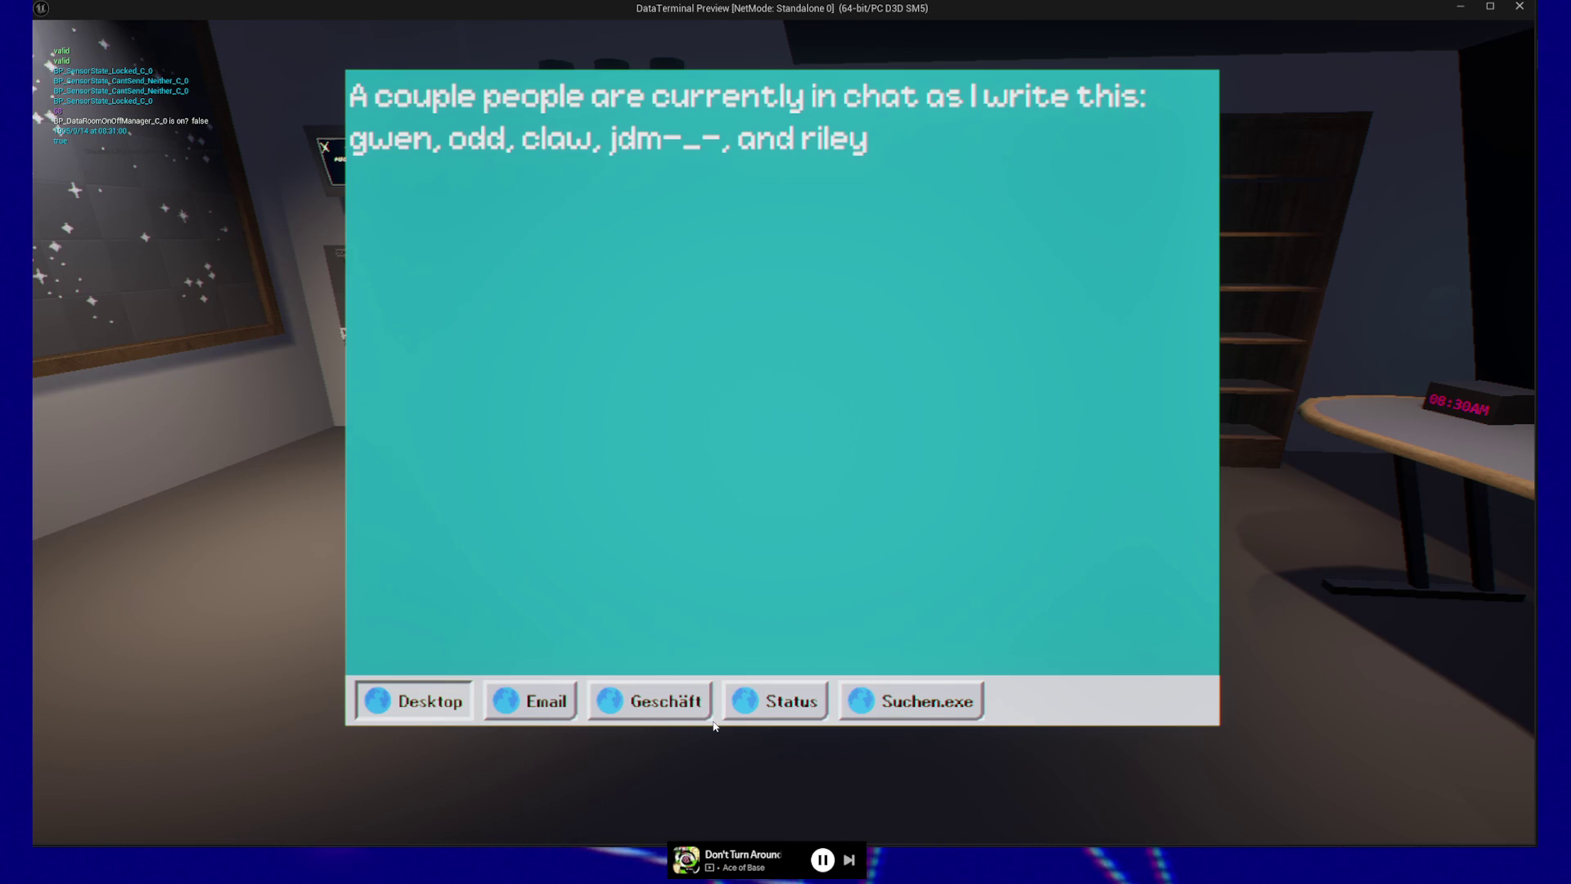
key(Escape)
key(Escape)
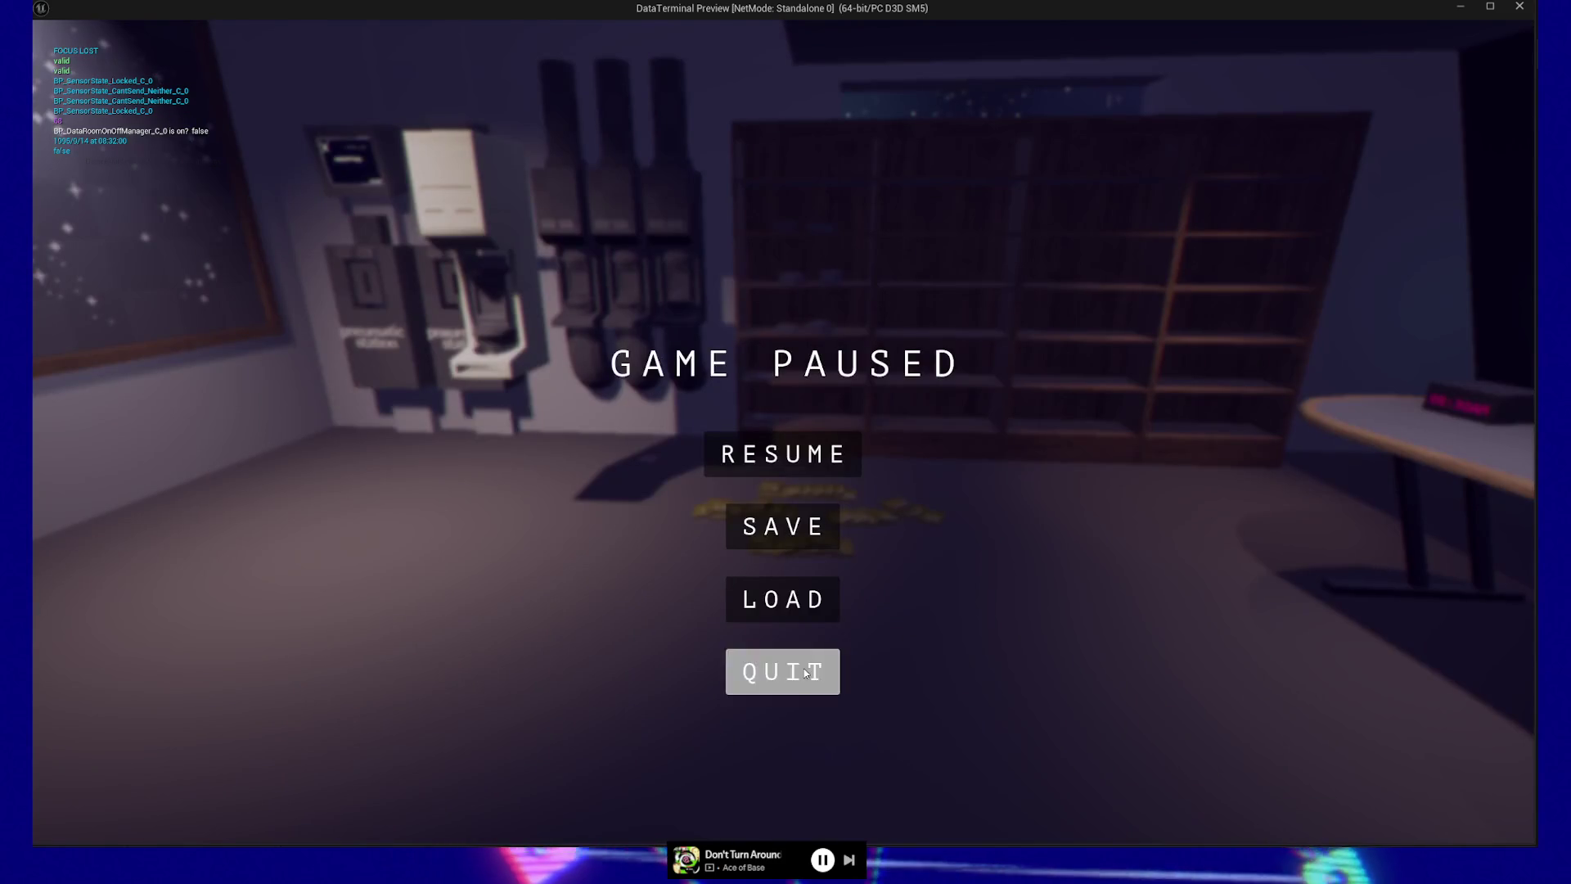
click(802, 665)
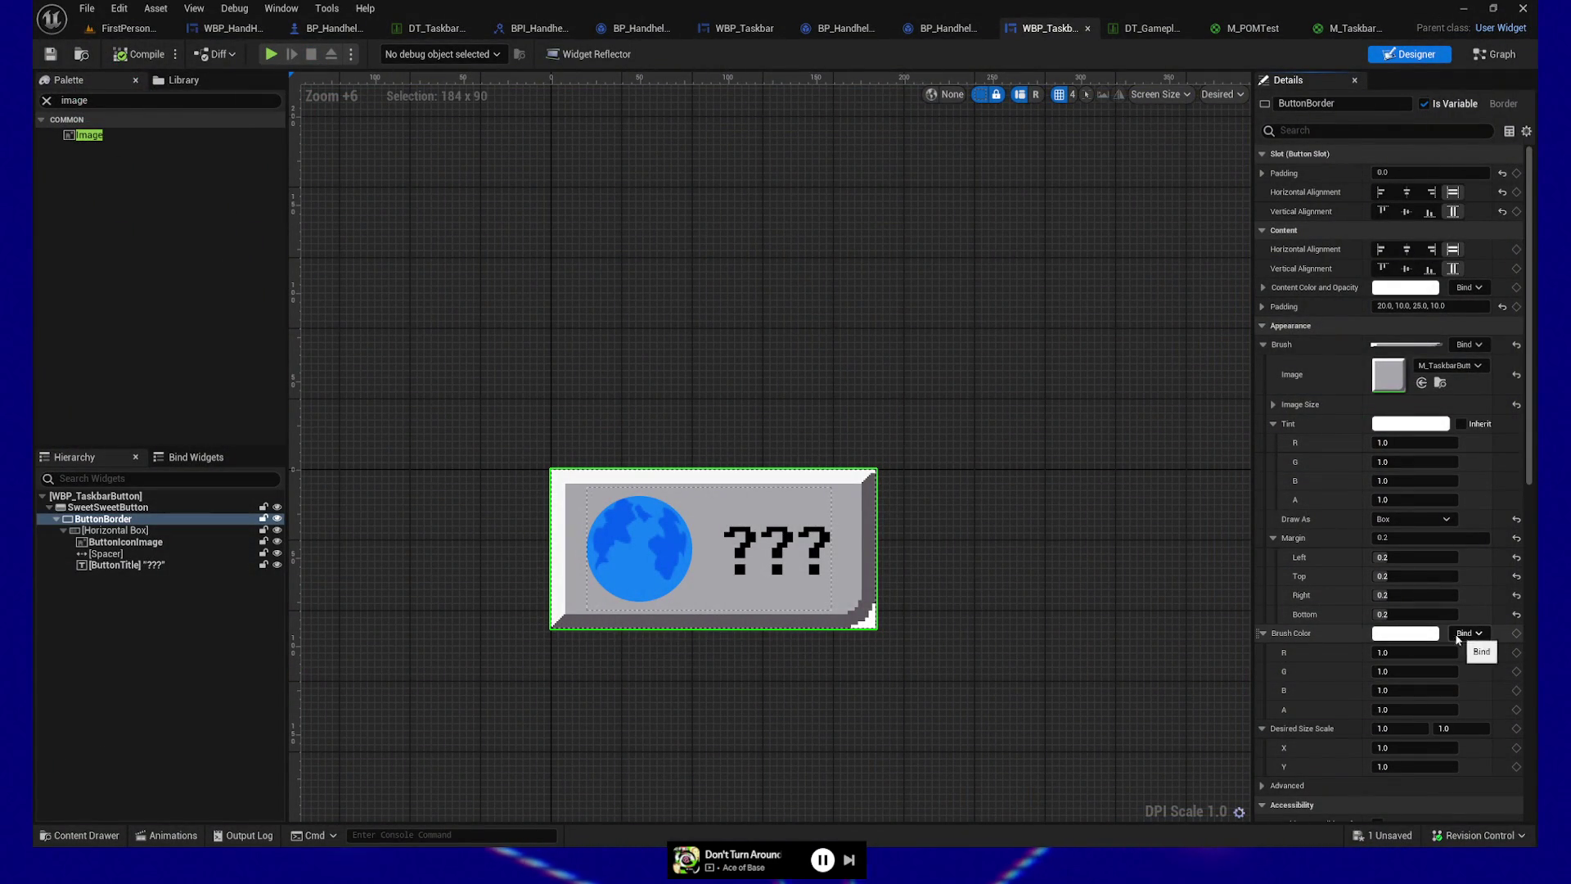
click(1410, 710)
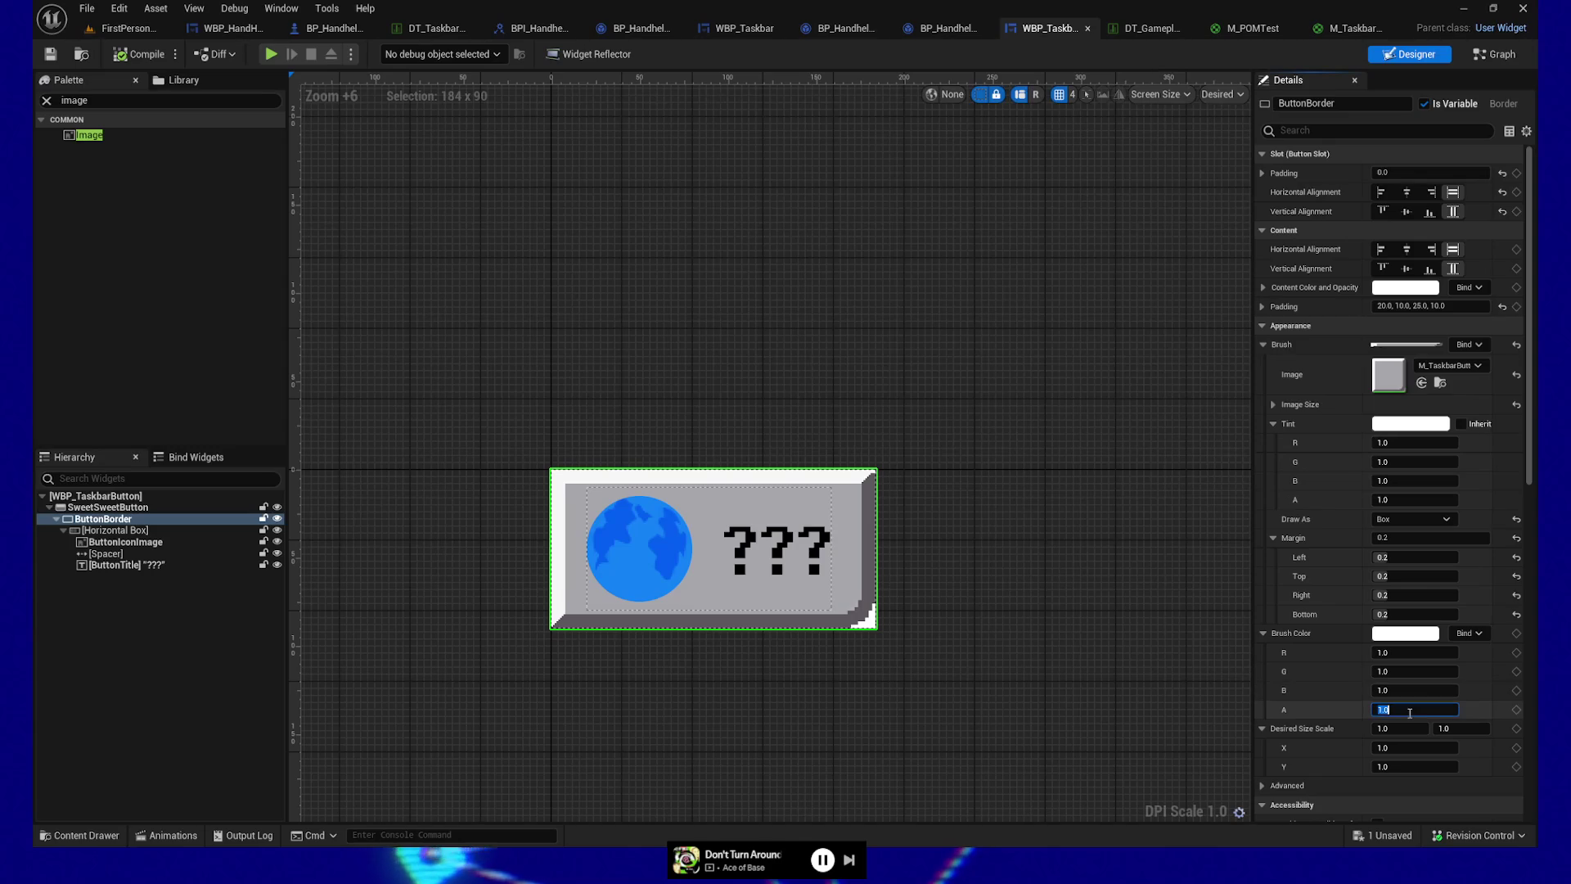
text(0)
key(Return)
click(1409, 710)
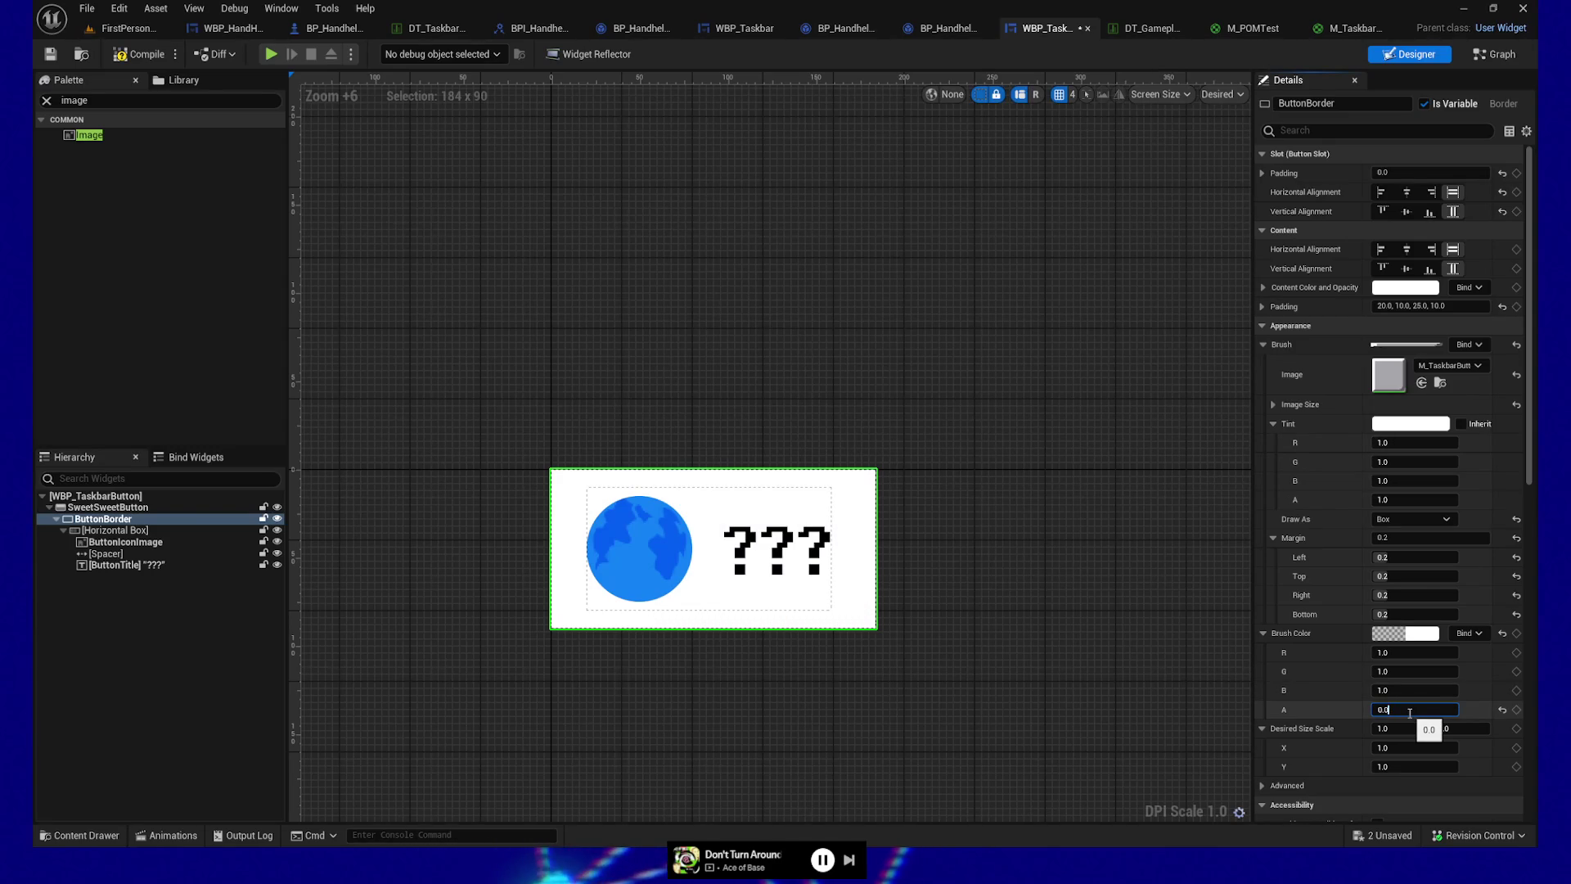
text(1)
key(Return)
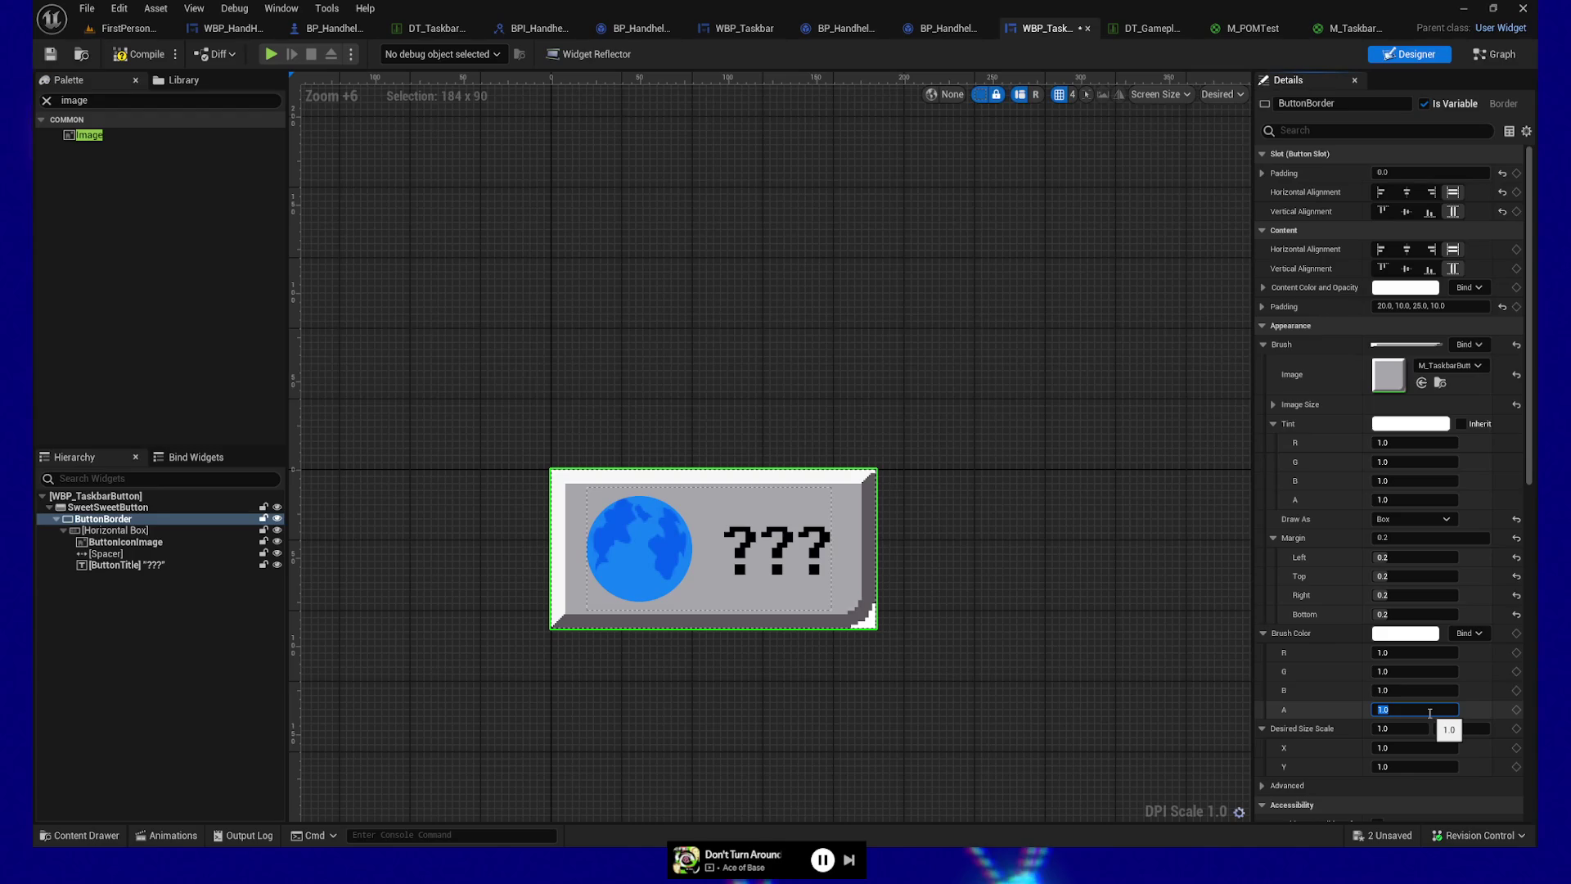
text(0.0)
scroll(1365, 717, down, 4)
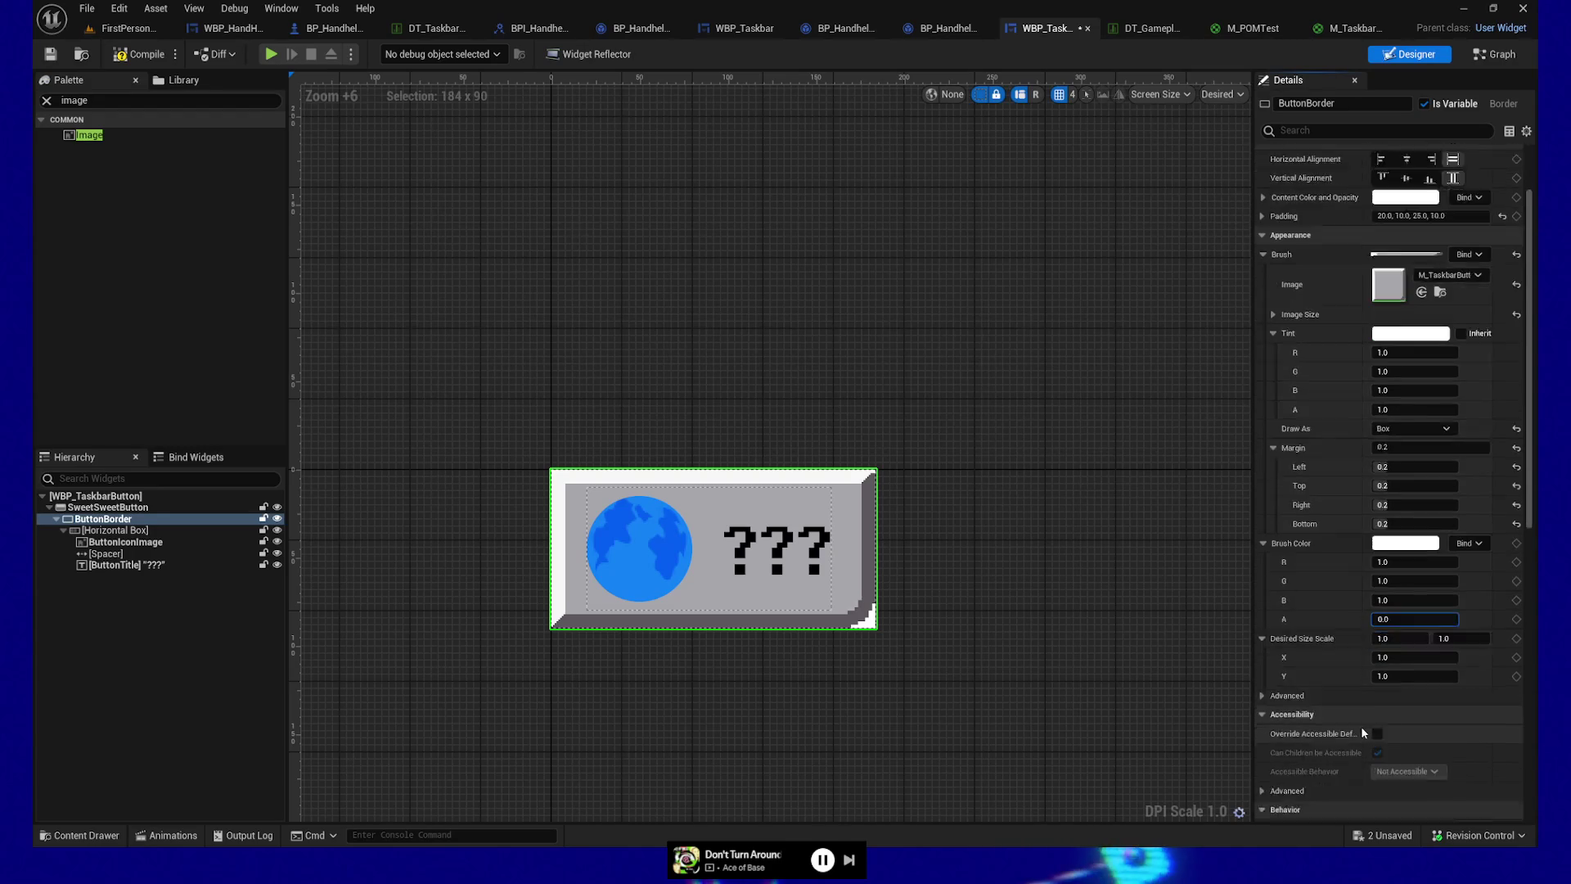
scroll(1361, 725, up, 4)
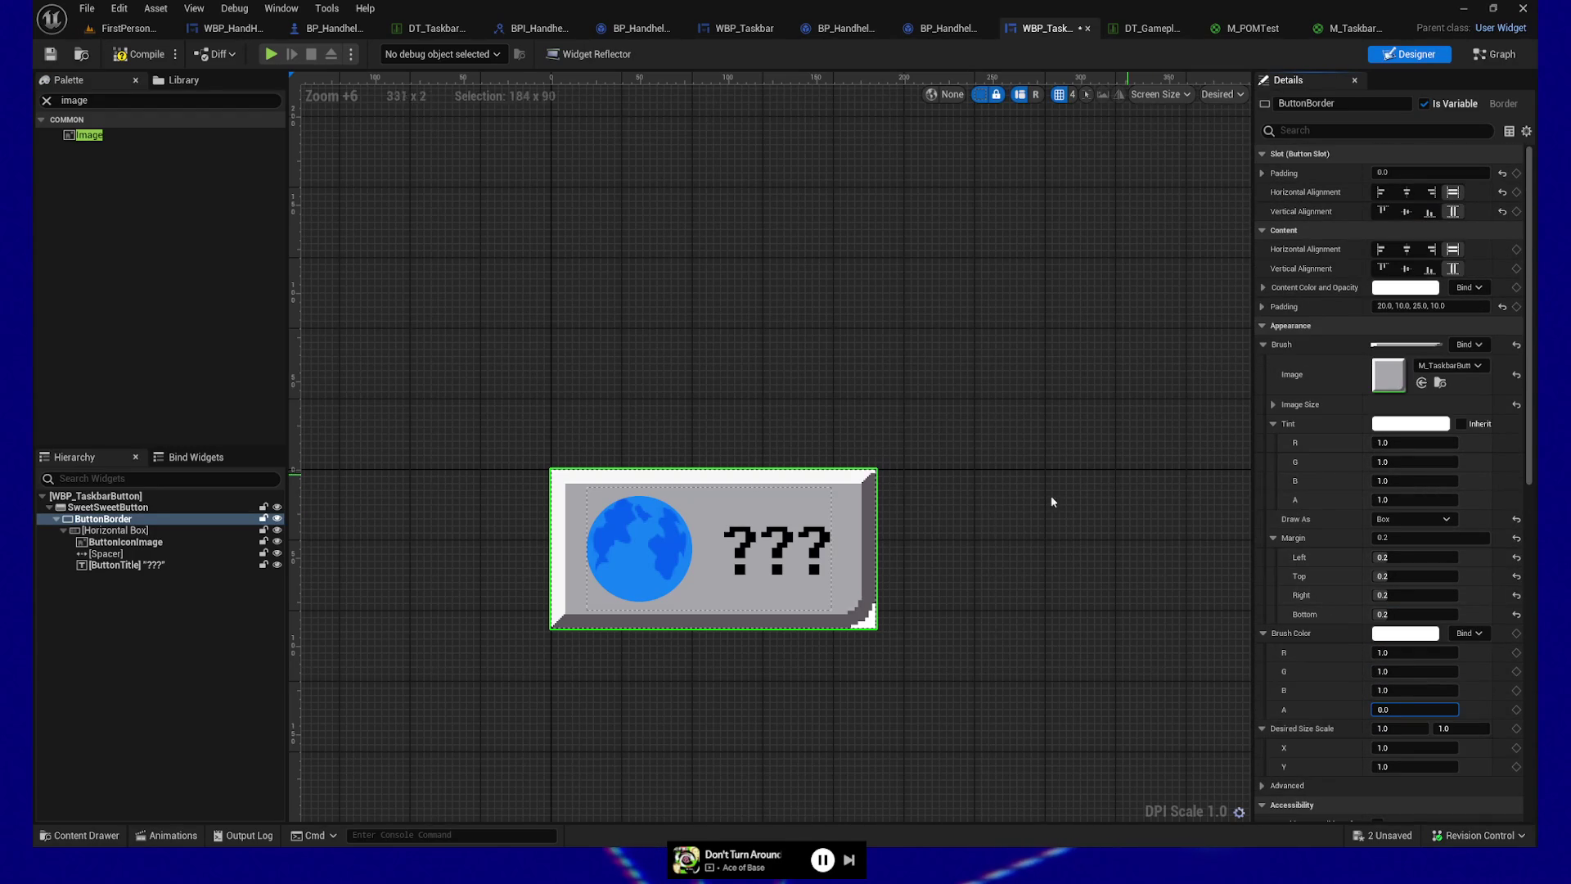
click(1265, 290)
click(1265, 291)
click(1265, 290)
text(0)
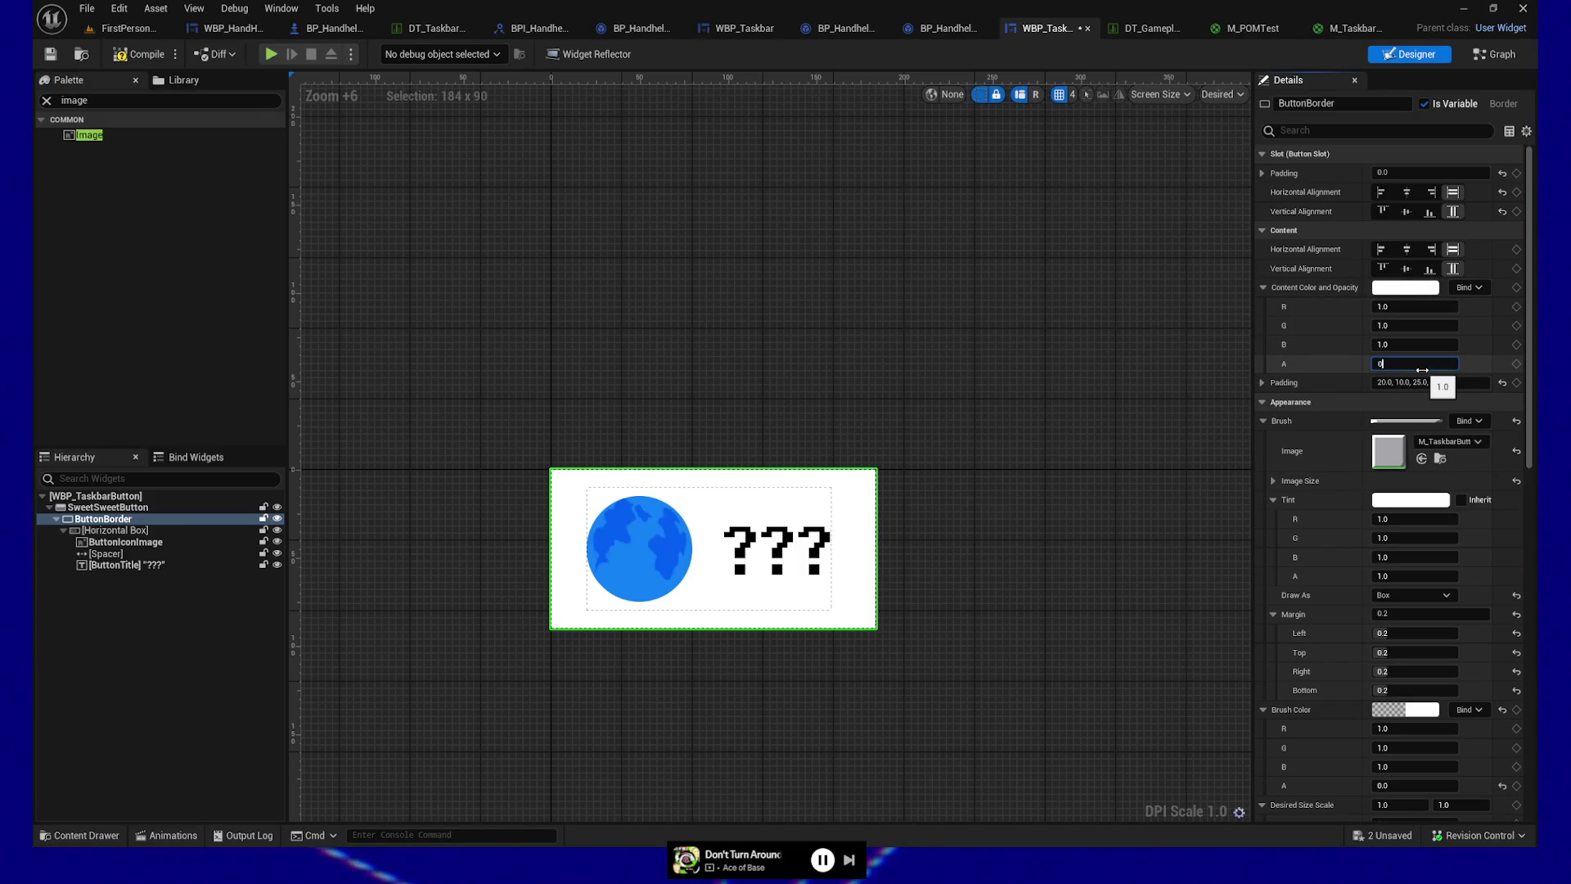
key(Return)
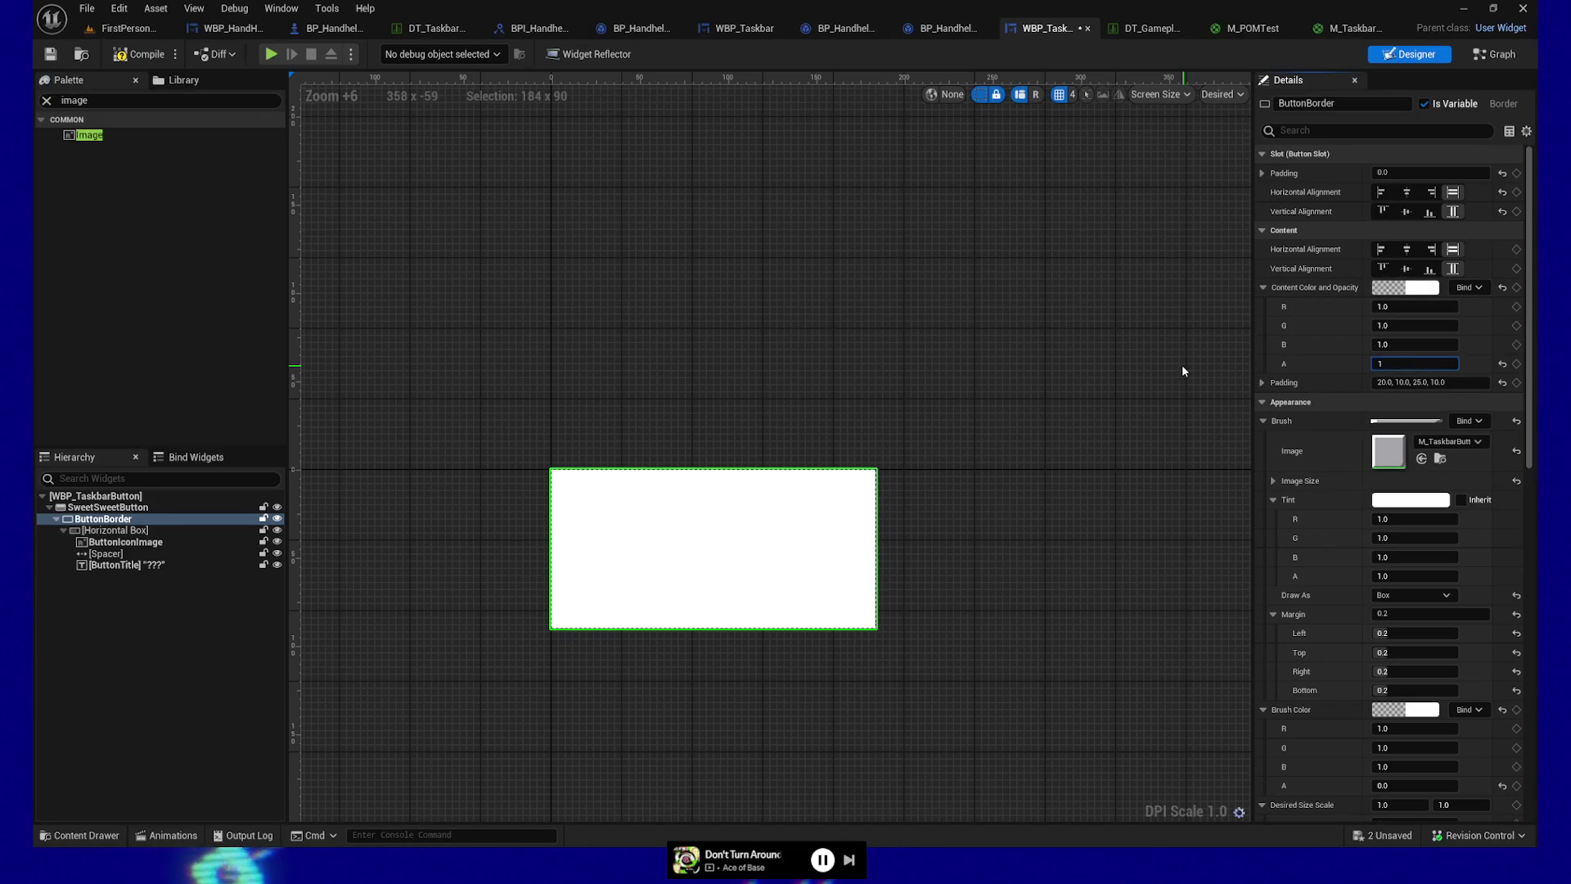
click(1181, 365)
key(ctrl+z)
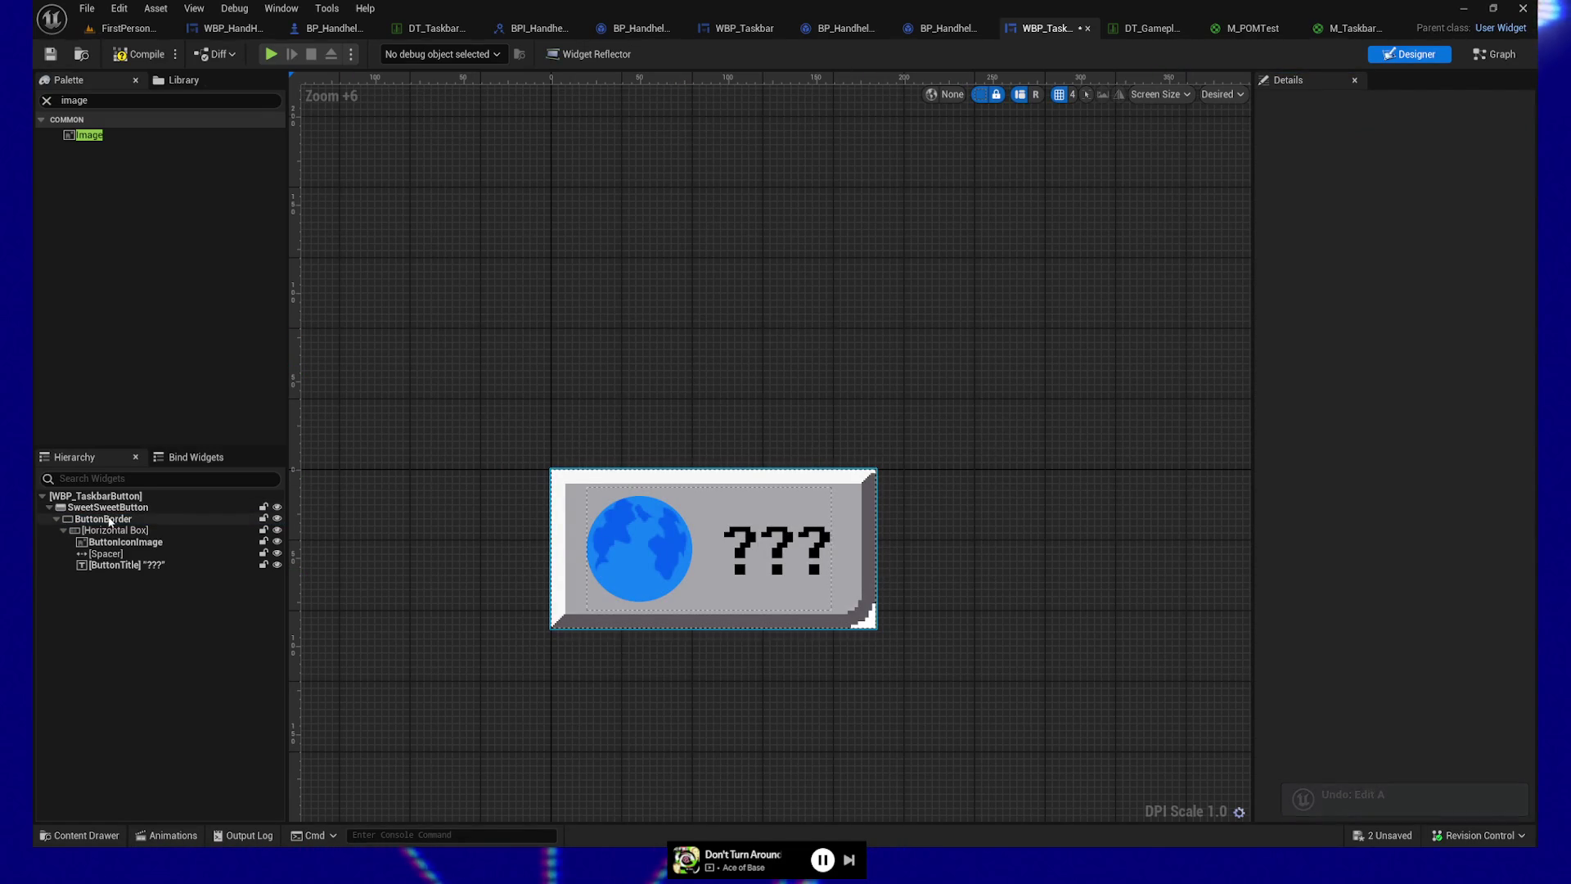
click(855, 570)
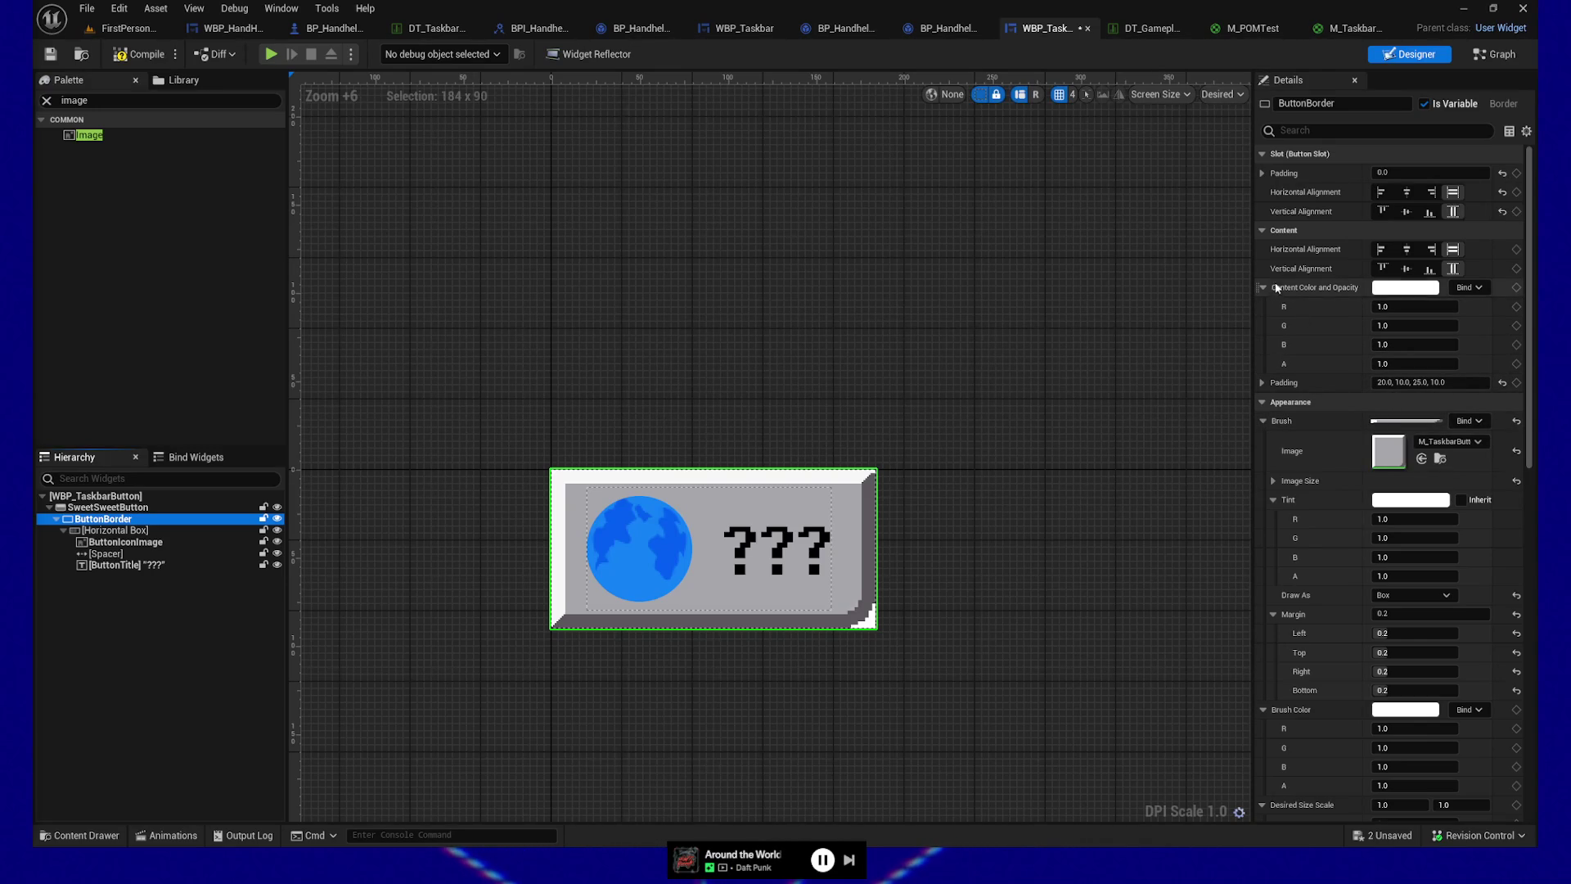
Step: Set ButtonBorder's brush Image Size X and Y to 256, then deselect it
click(1279, 482)
text(250)
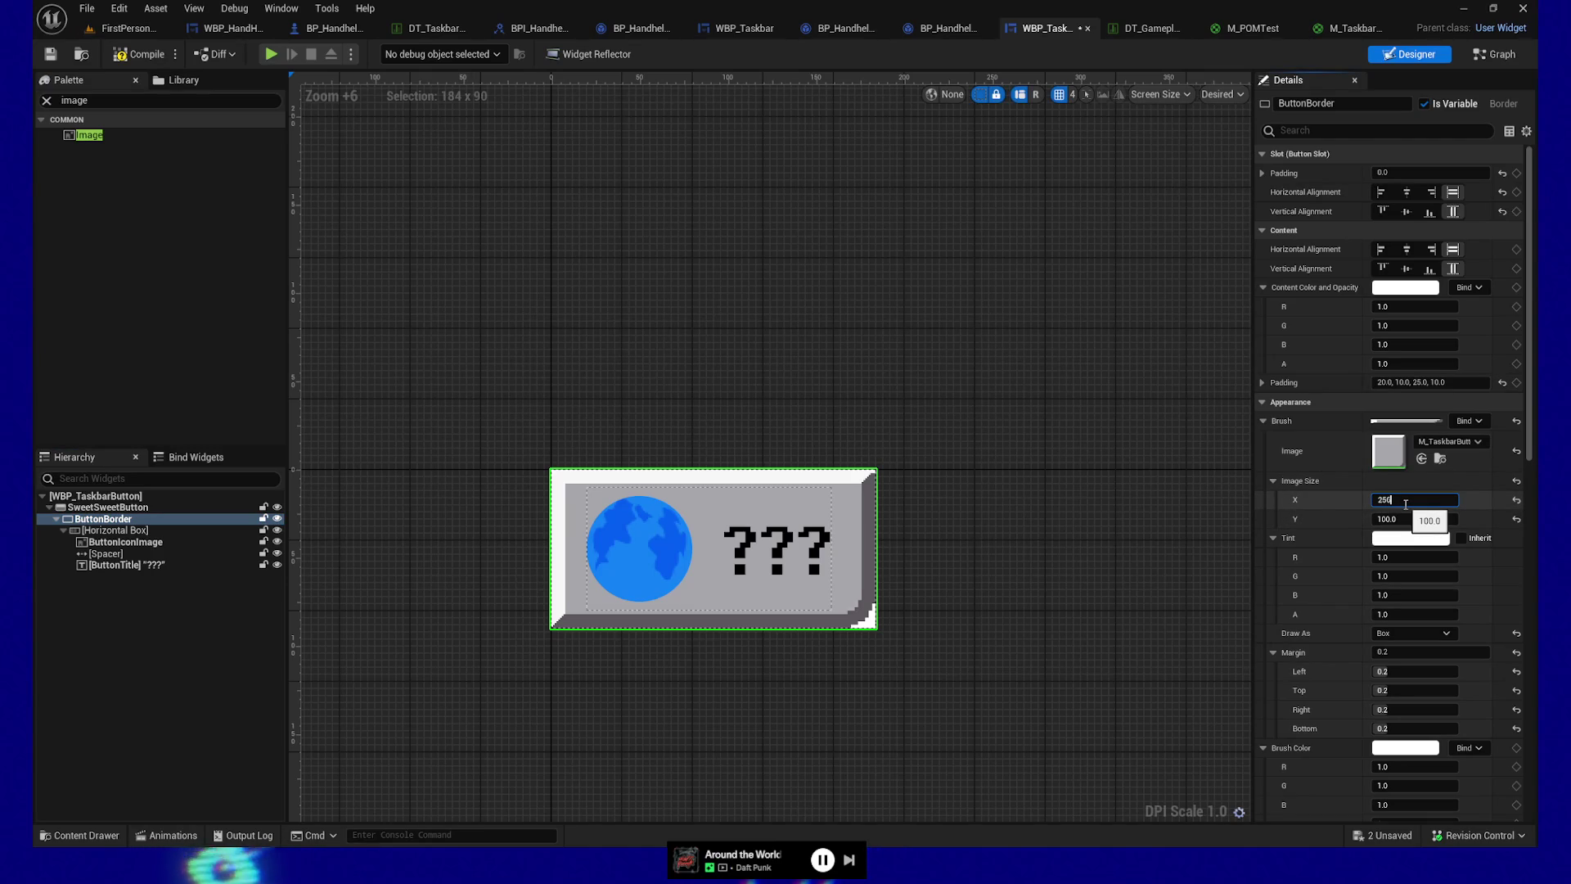
text(6)
key(Tab)
text(6)
key(Return)
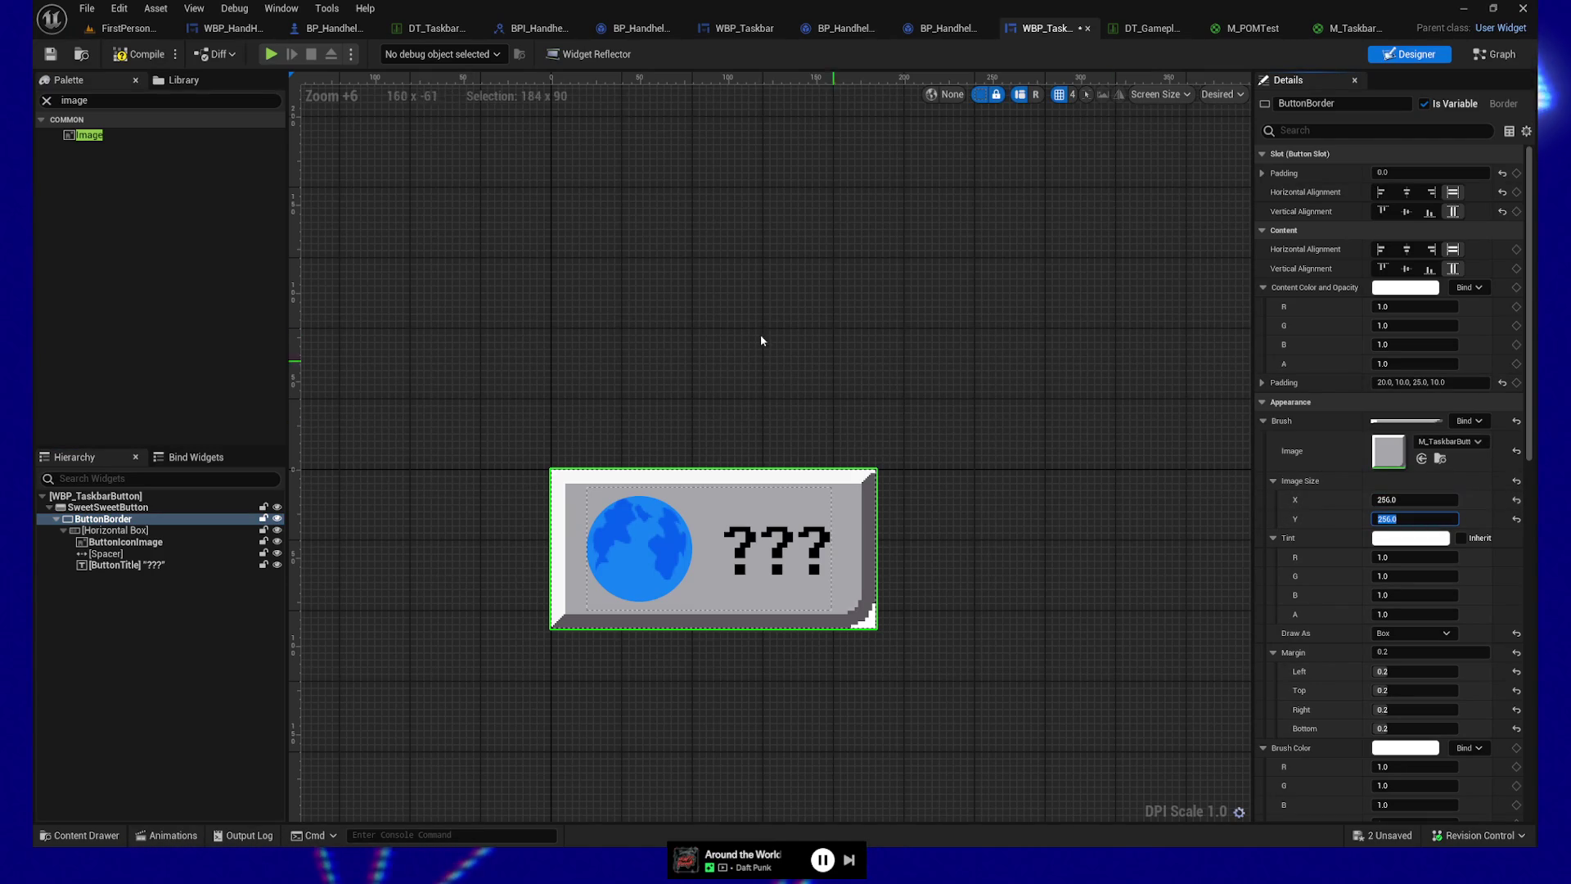
click(790, 316)
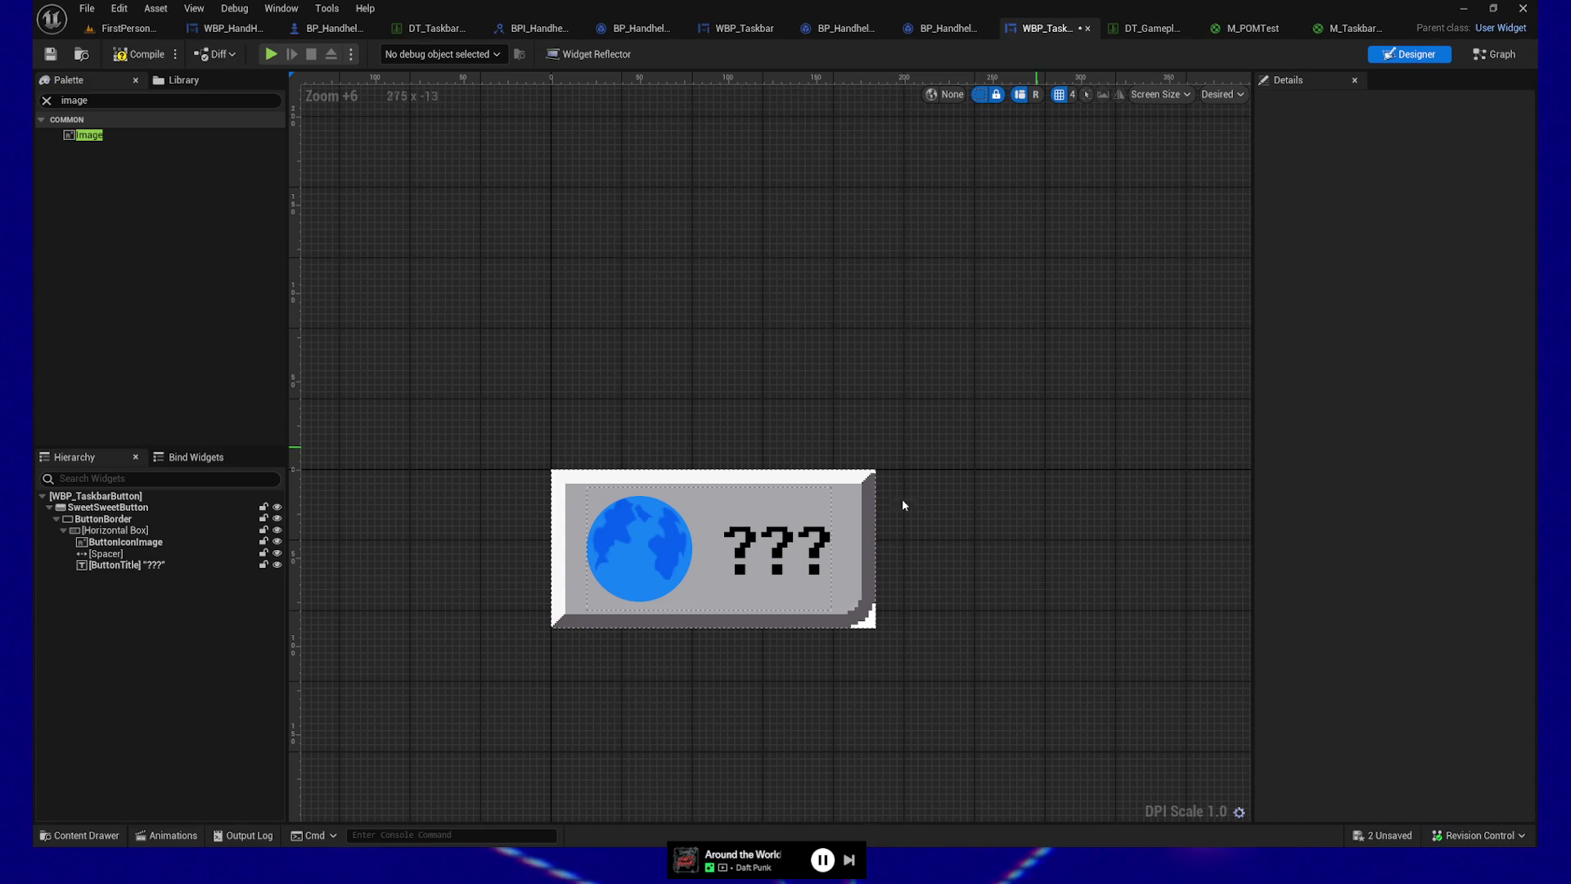
click(841, 522)
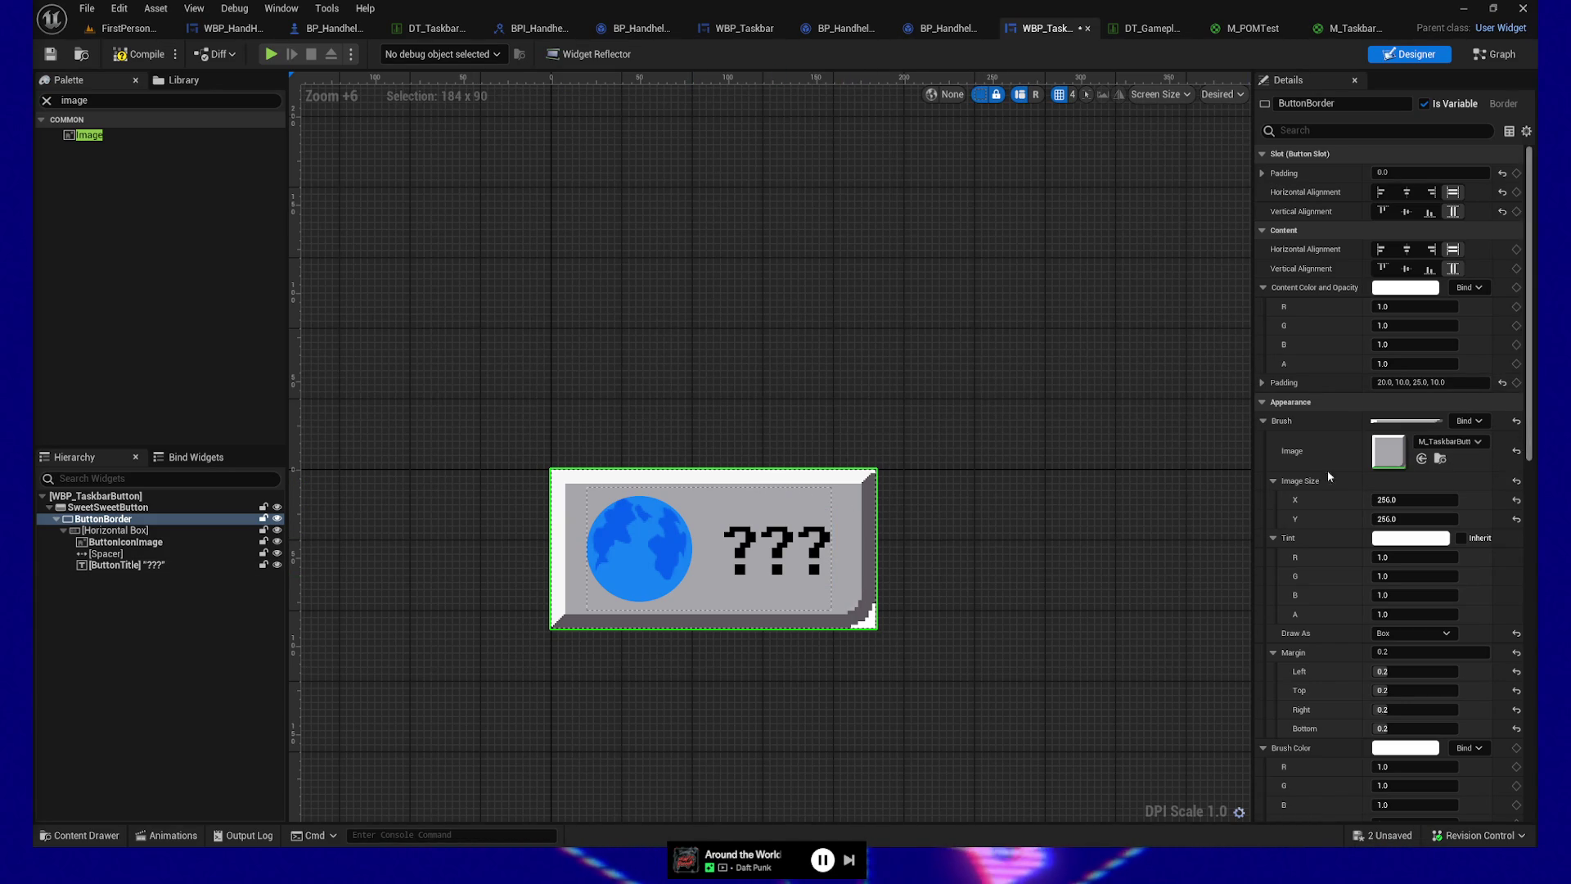
Step: Undo the recent Draw As edits to restore the bevelled box look
click(1005, 473)
key(ctrl+z)
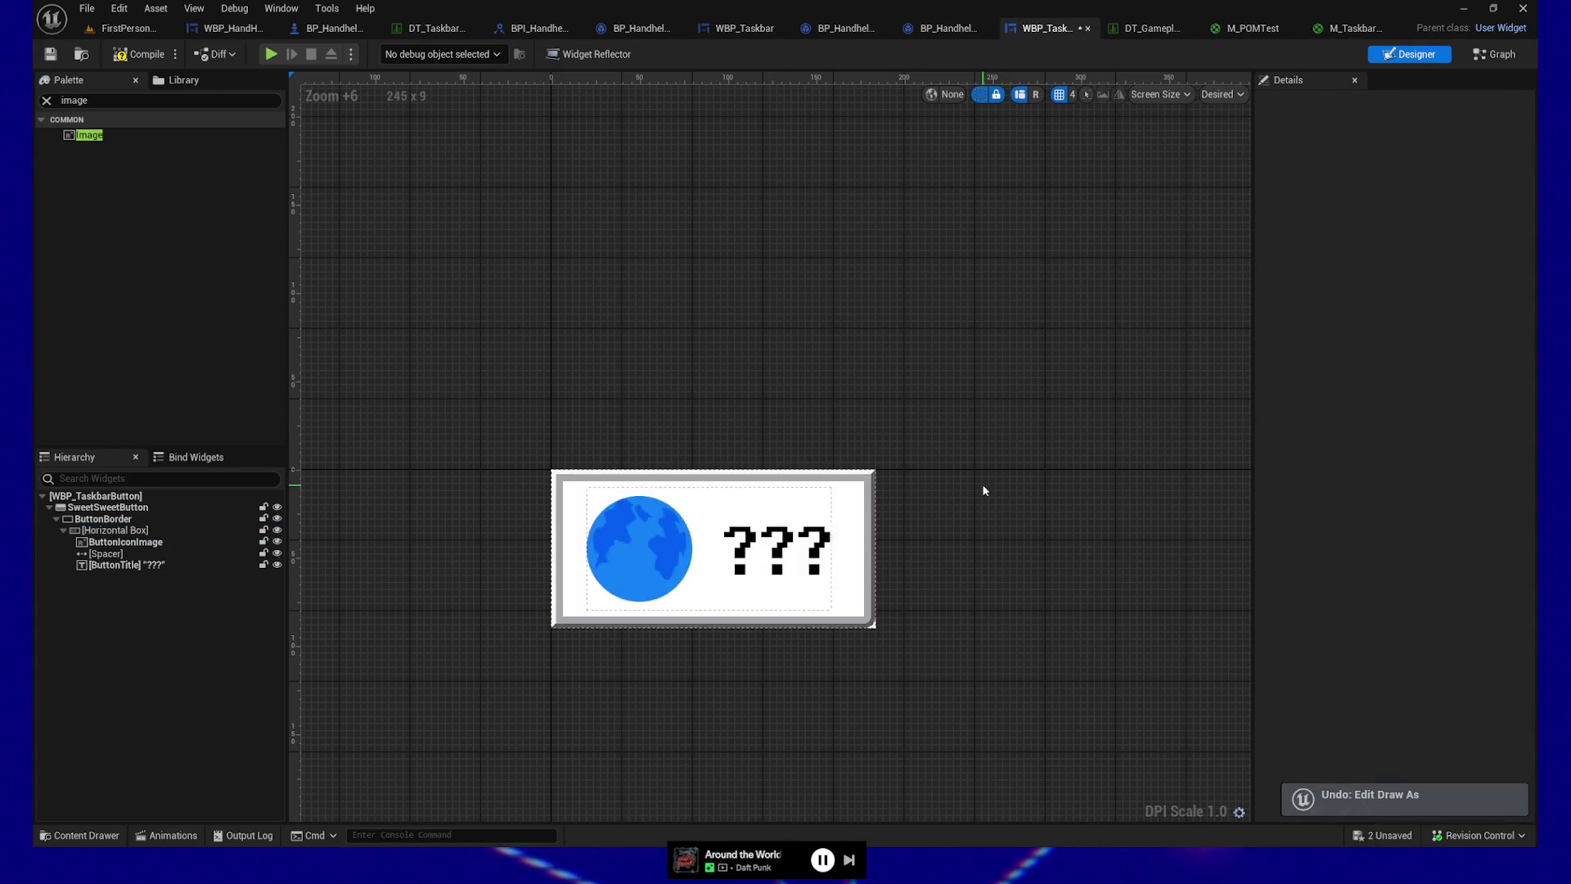
key(ctrl+z)
key(ctrl+z)
key(ctrl+z)
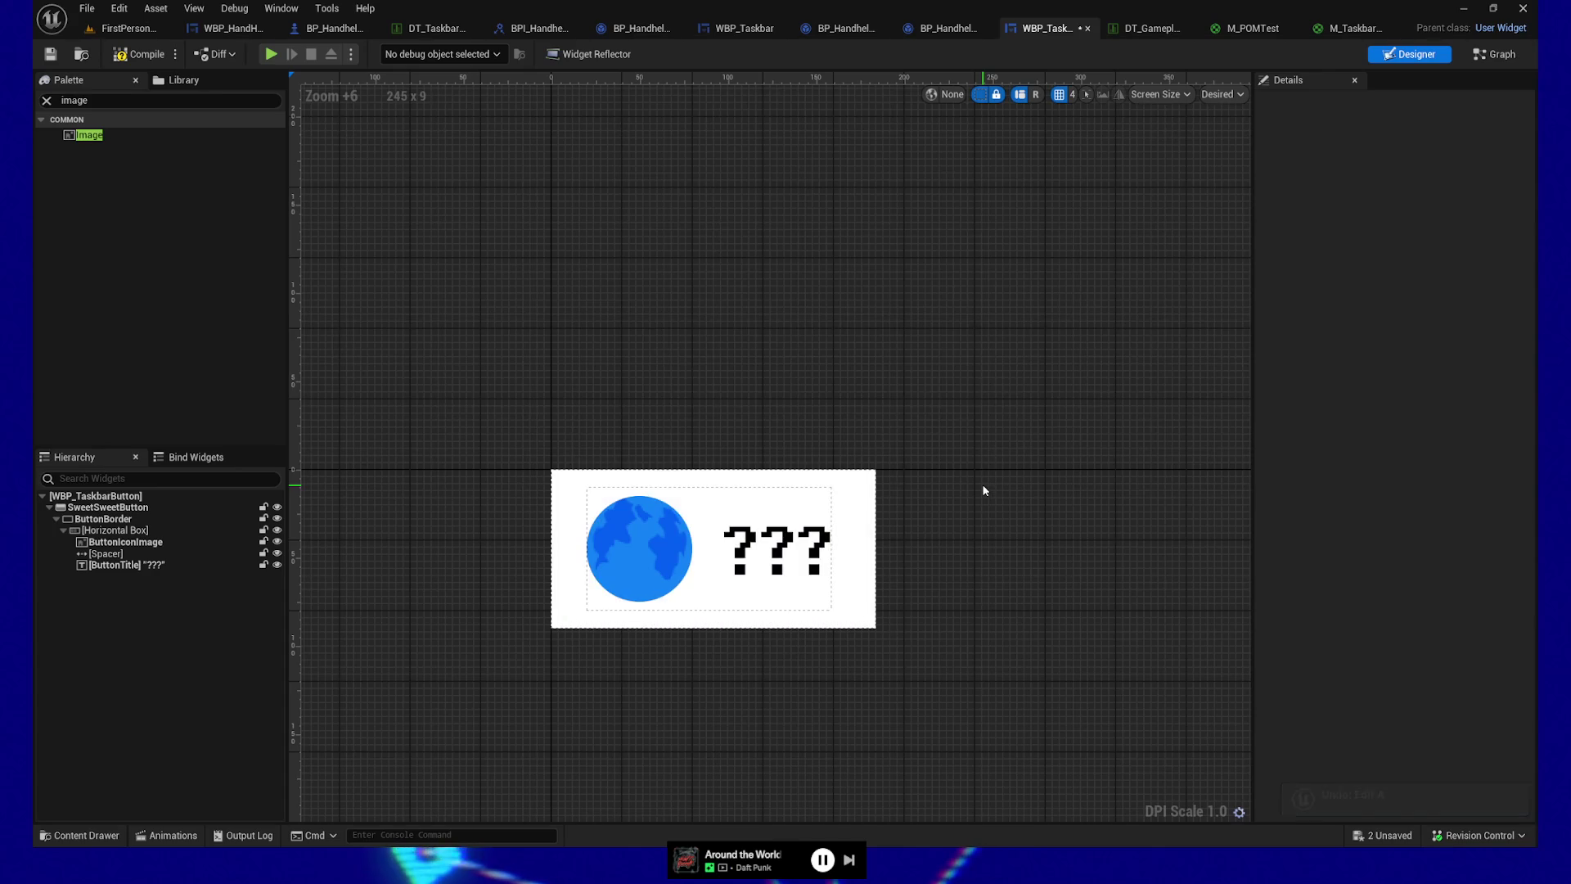
key(ctrl+z)
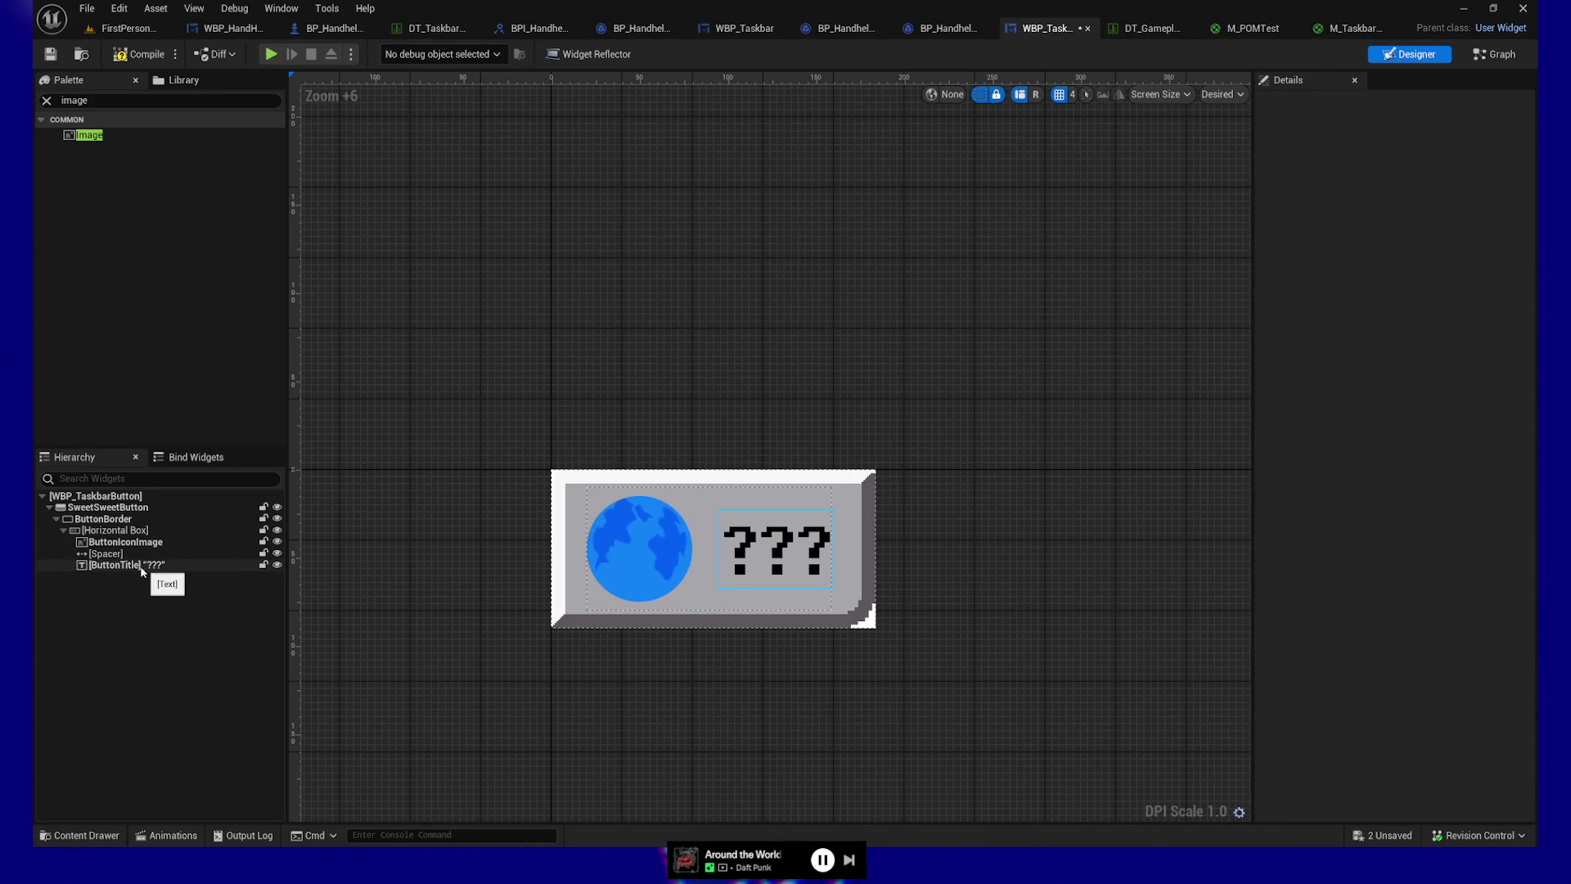
Step: Set SweetSweetButton's Normal style image to None and add an Image widget after the title
click(108, 508)
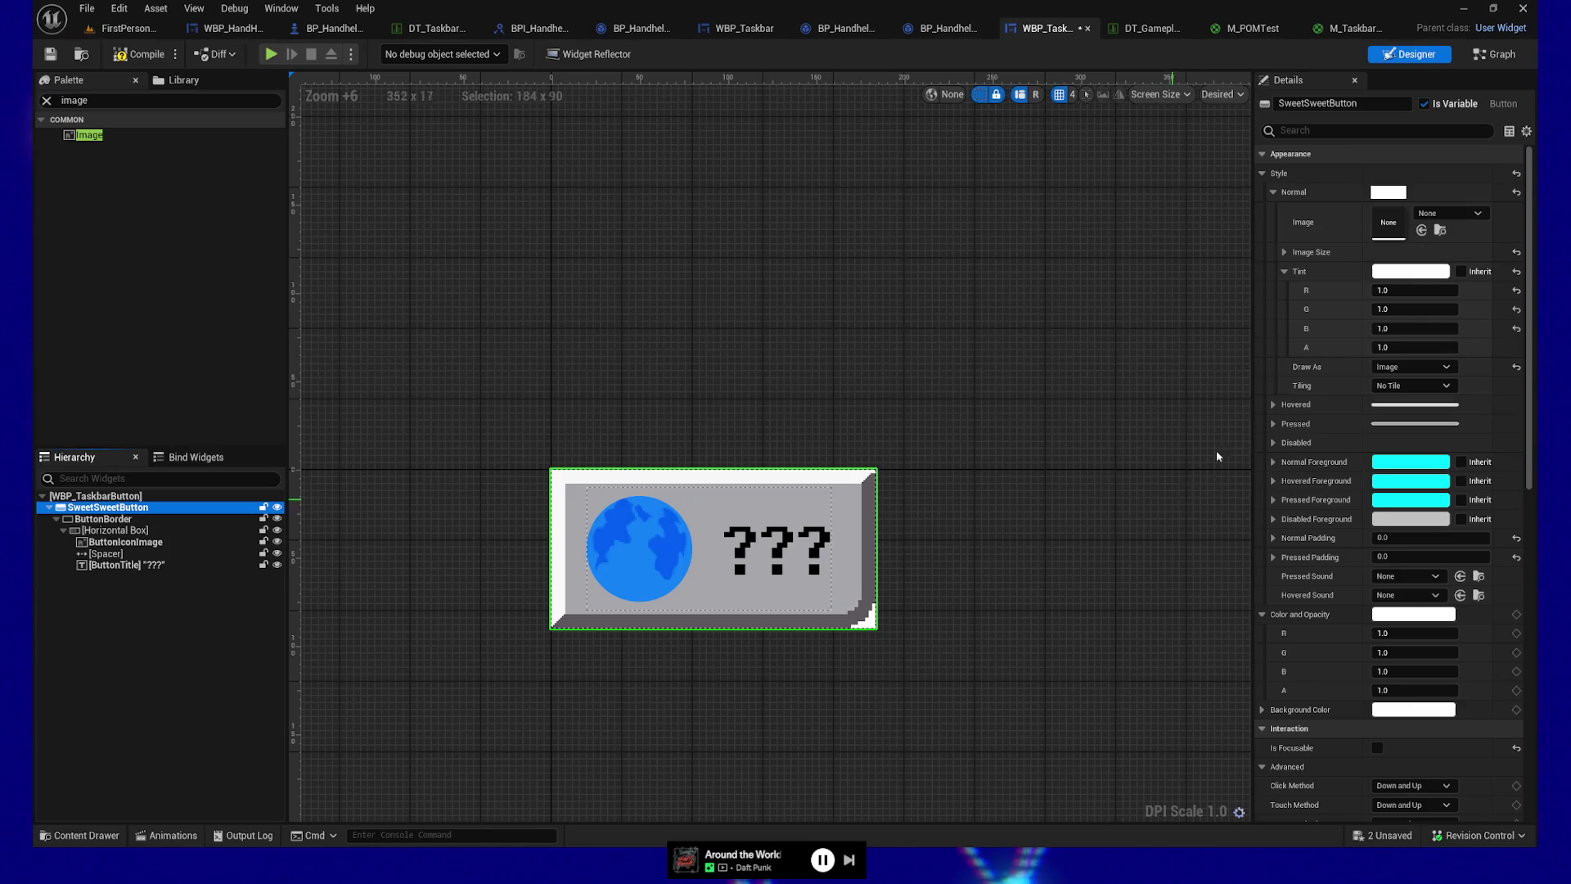
key(ctrl+z)
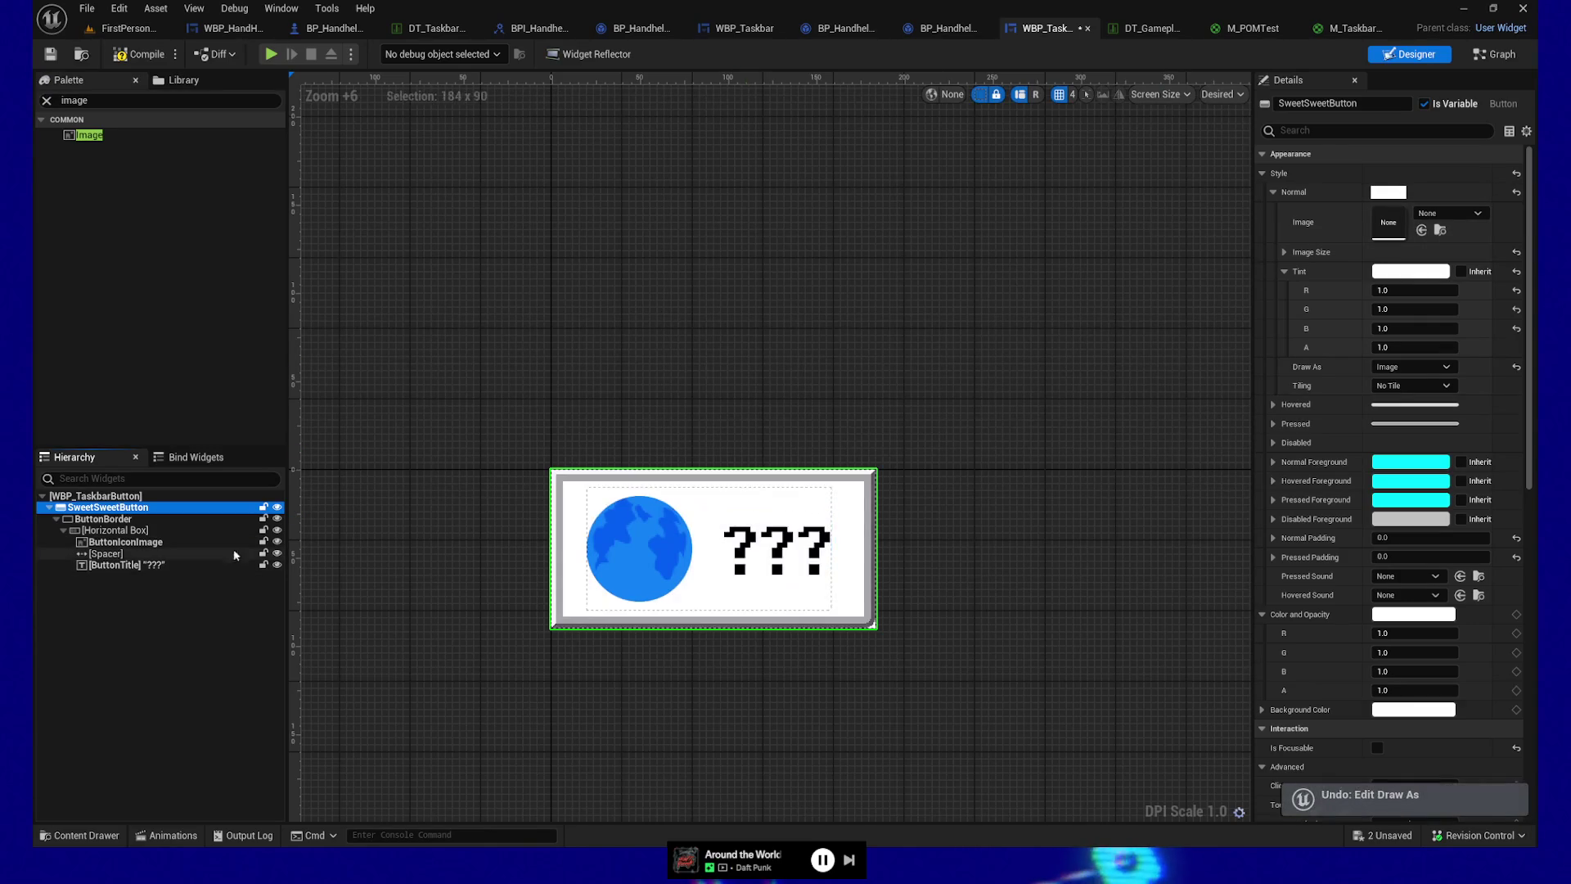
key(ctrl+z)
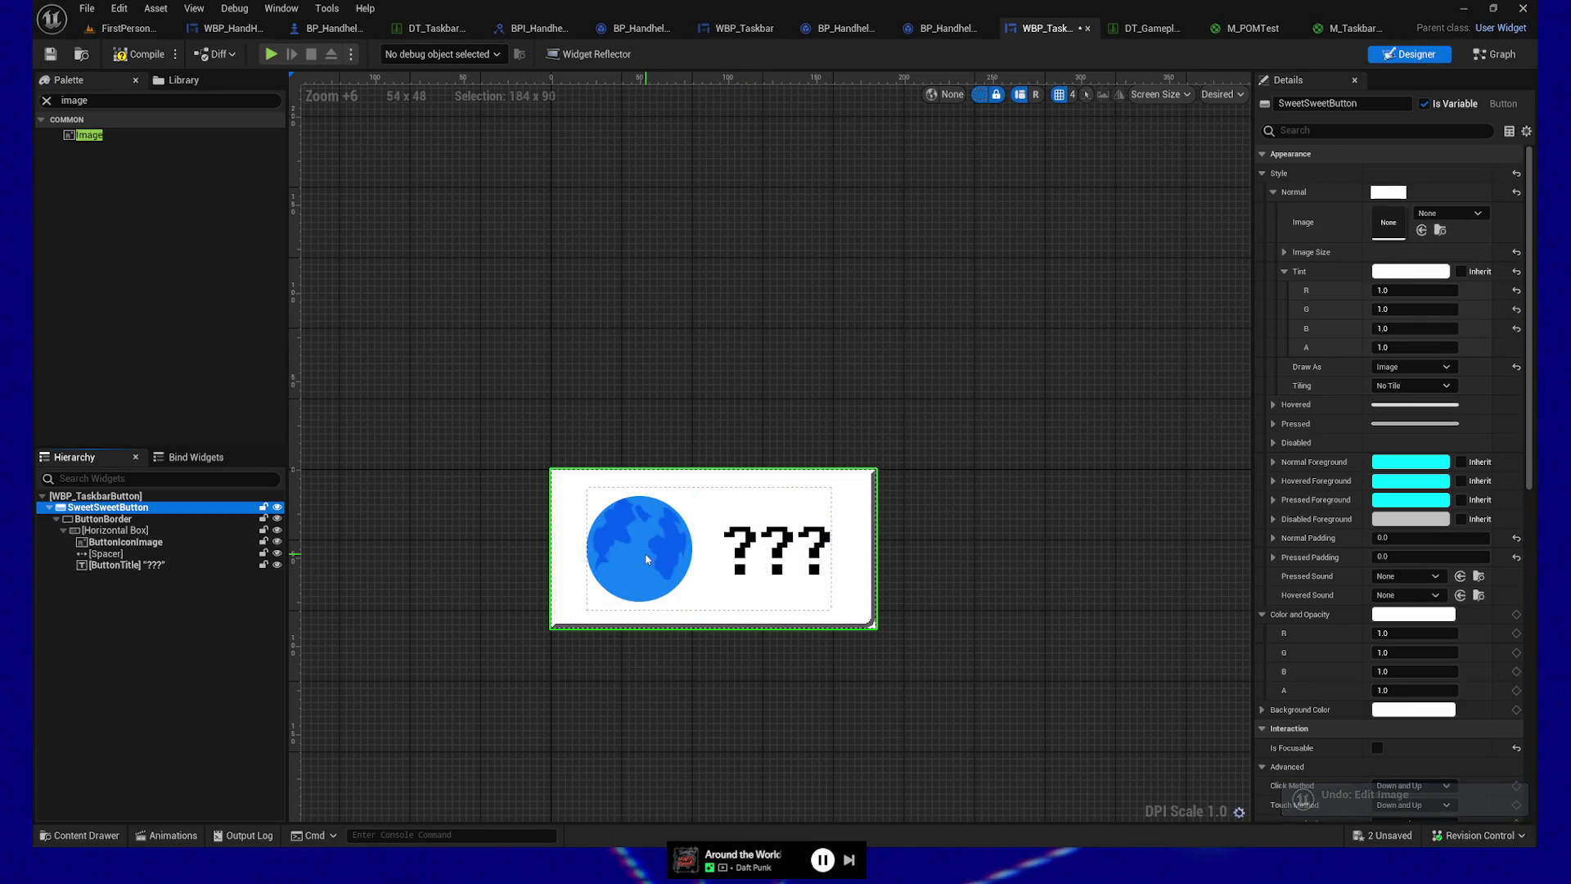
key(ctrl+y)
key(ctrl+y)
key(ctrl+z)
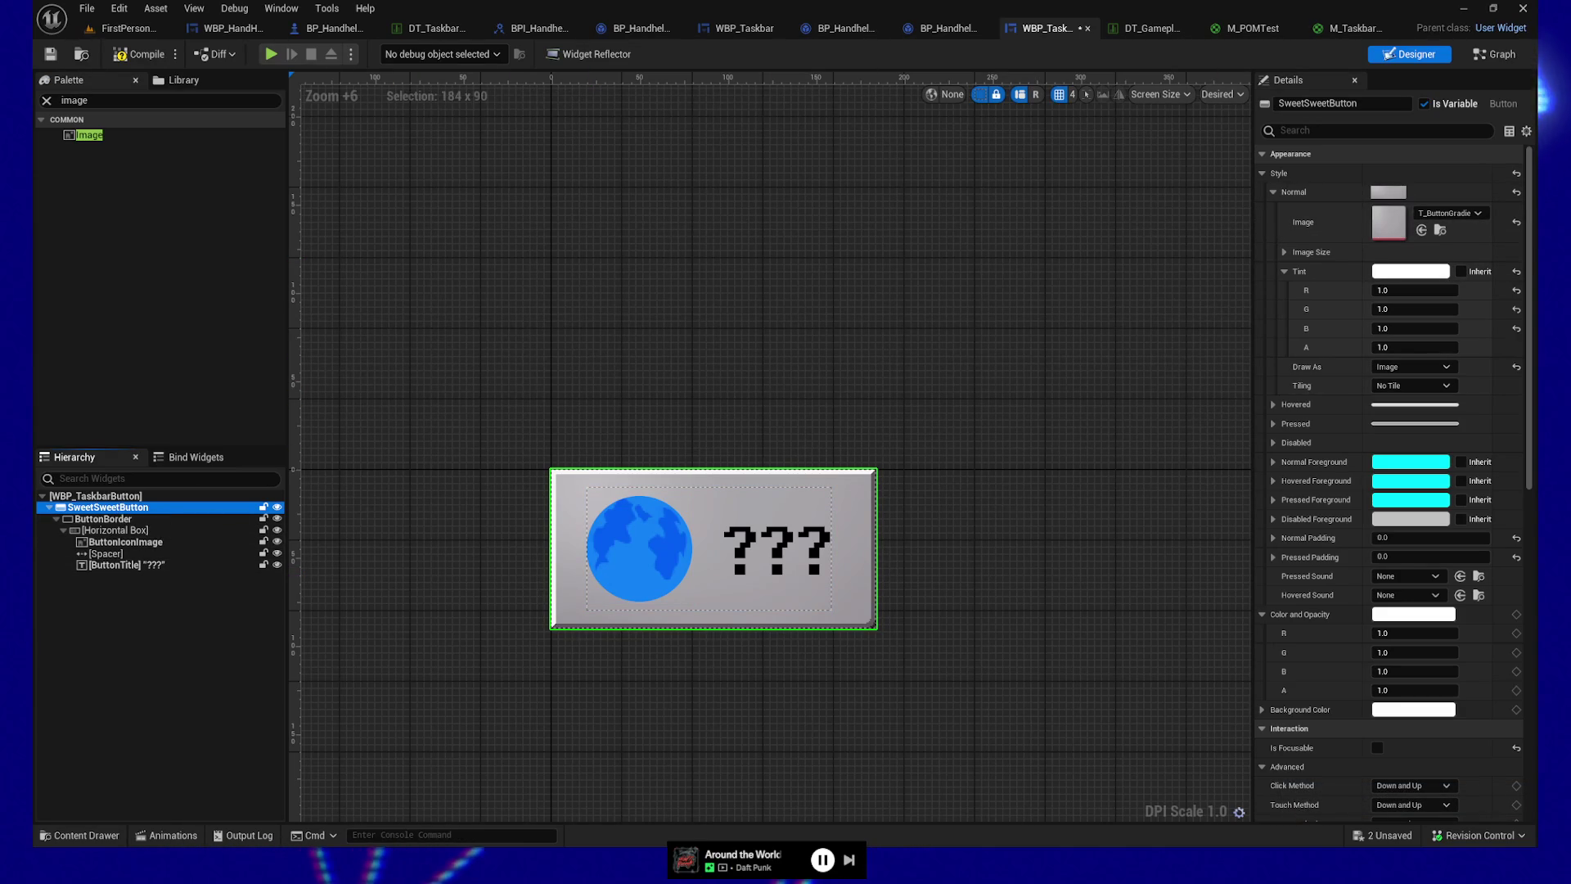
click(1516, 220)
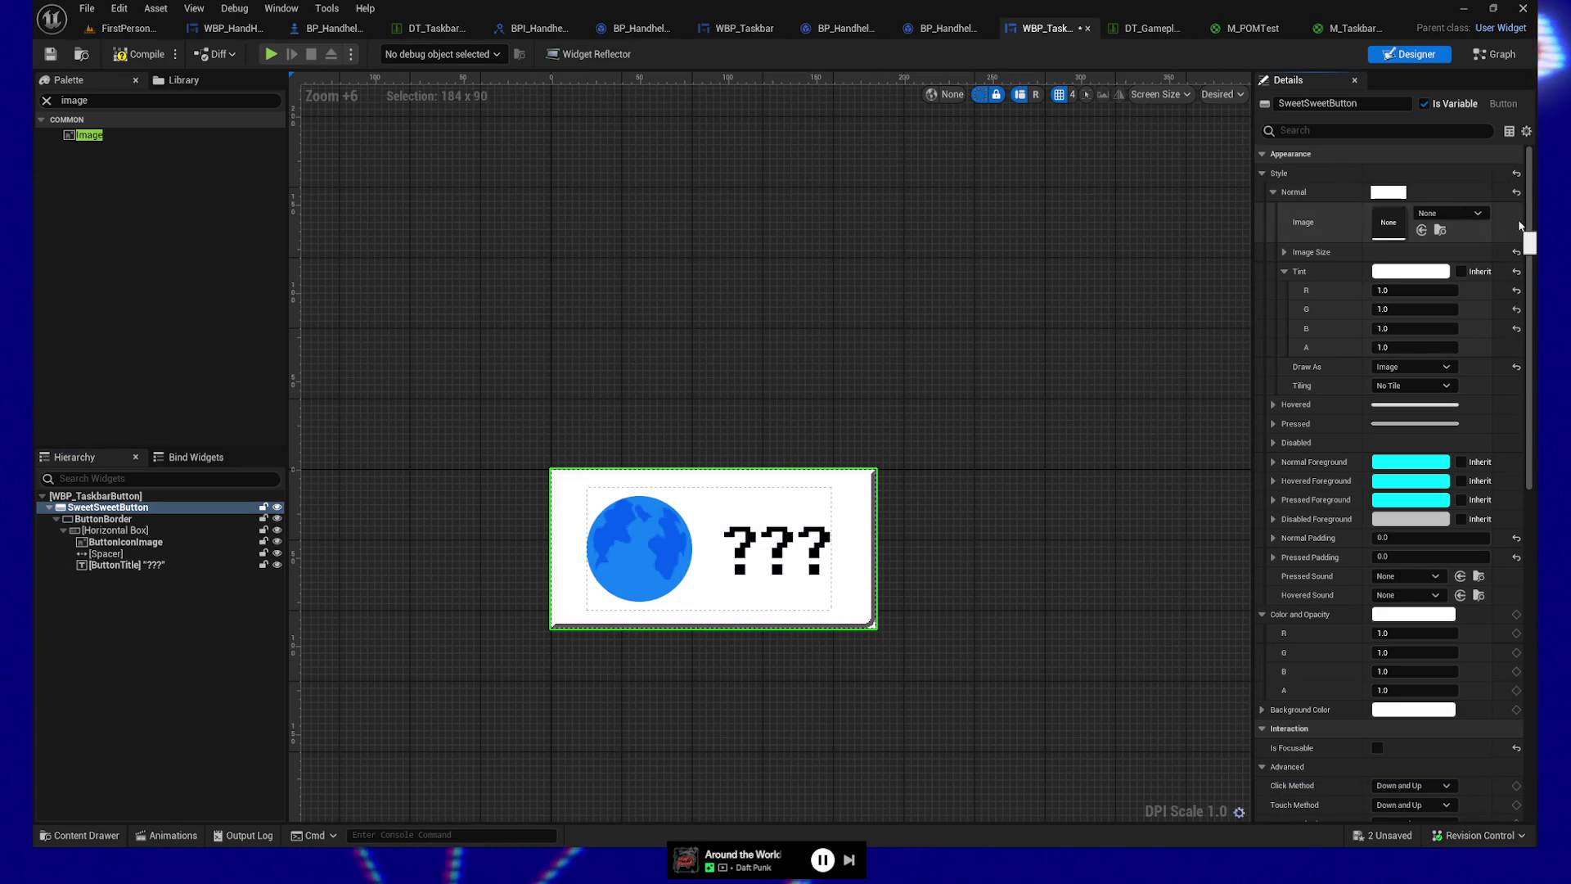
click(112, 567)
mouse_move(90, 135)
mouse_down()
mouse_move(96, 548)
mouse_move(93, 533)
mouse_up()
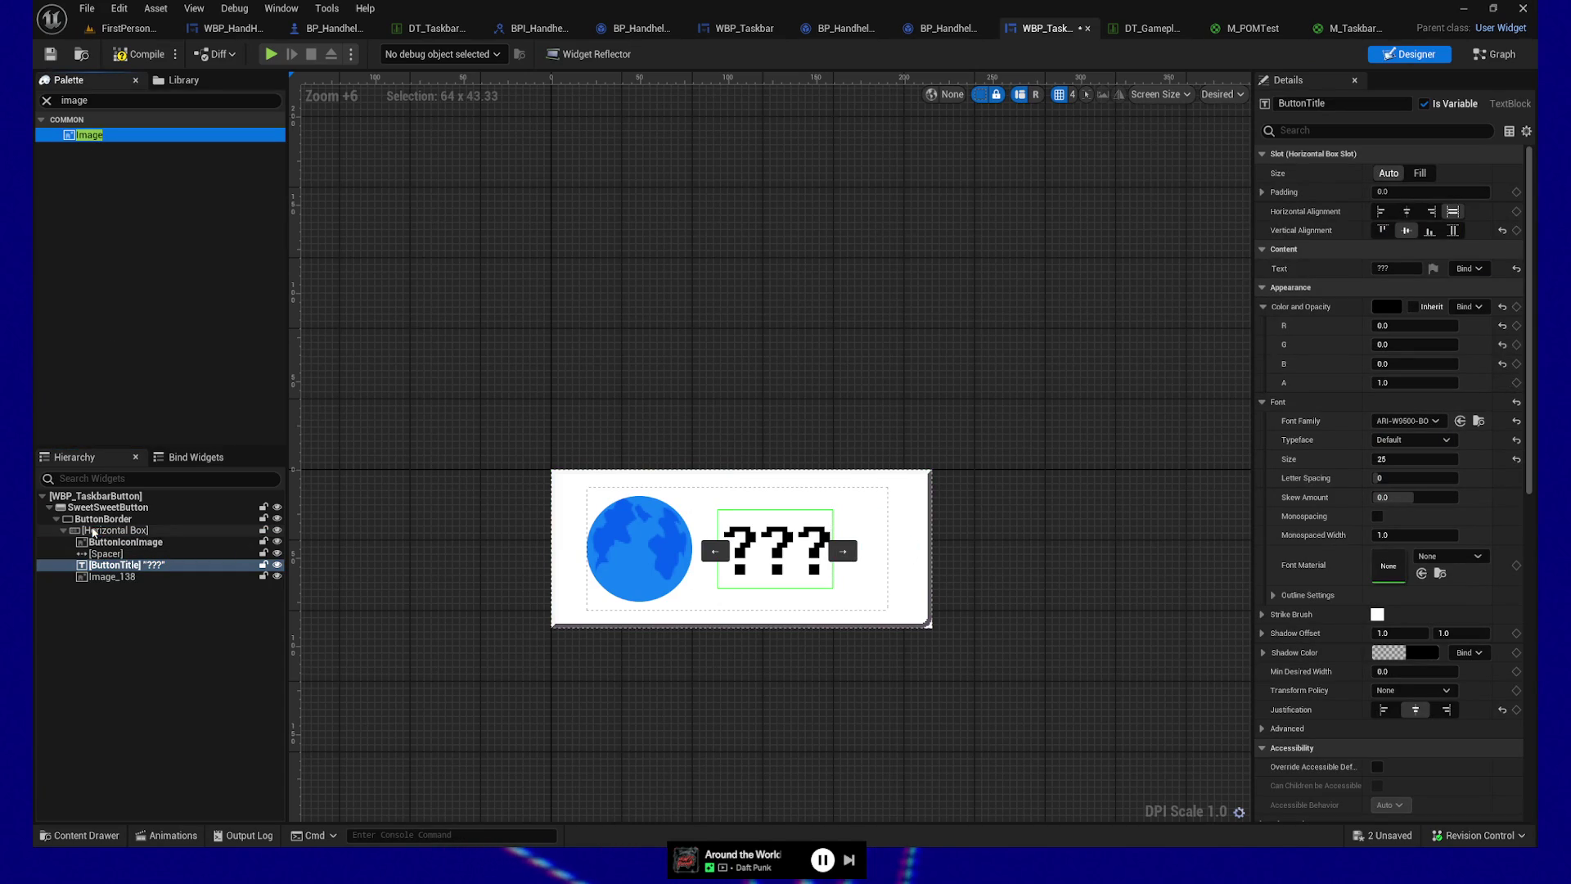
Step: Assign the M_TaskbarButton material as Image_138's brush image
click(112, 576)
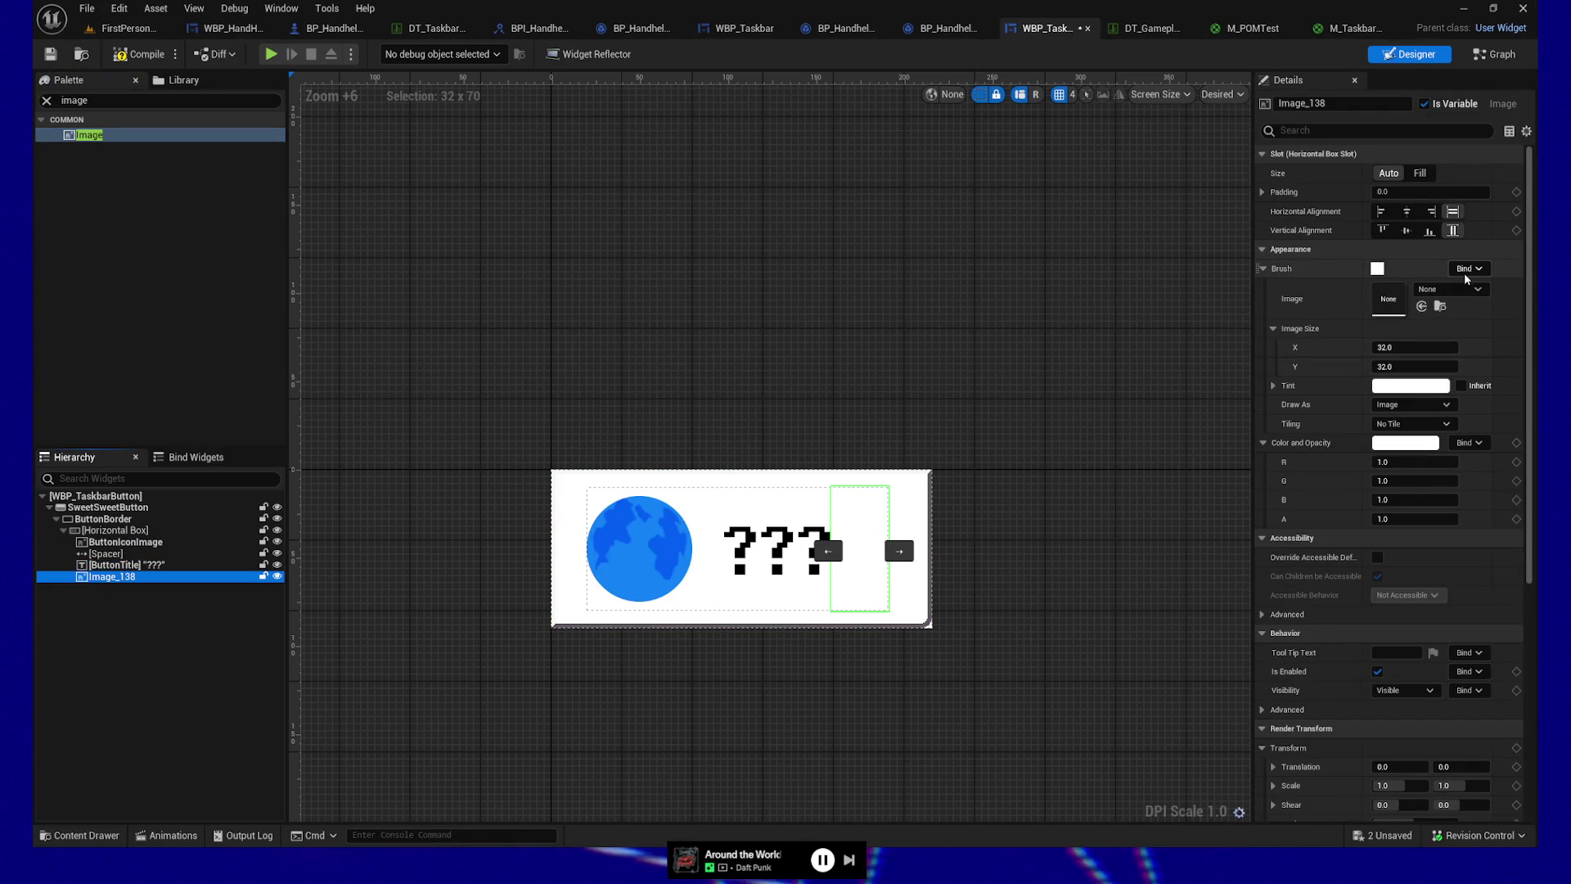
click(1442, 291)
text(M_taskbar)
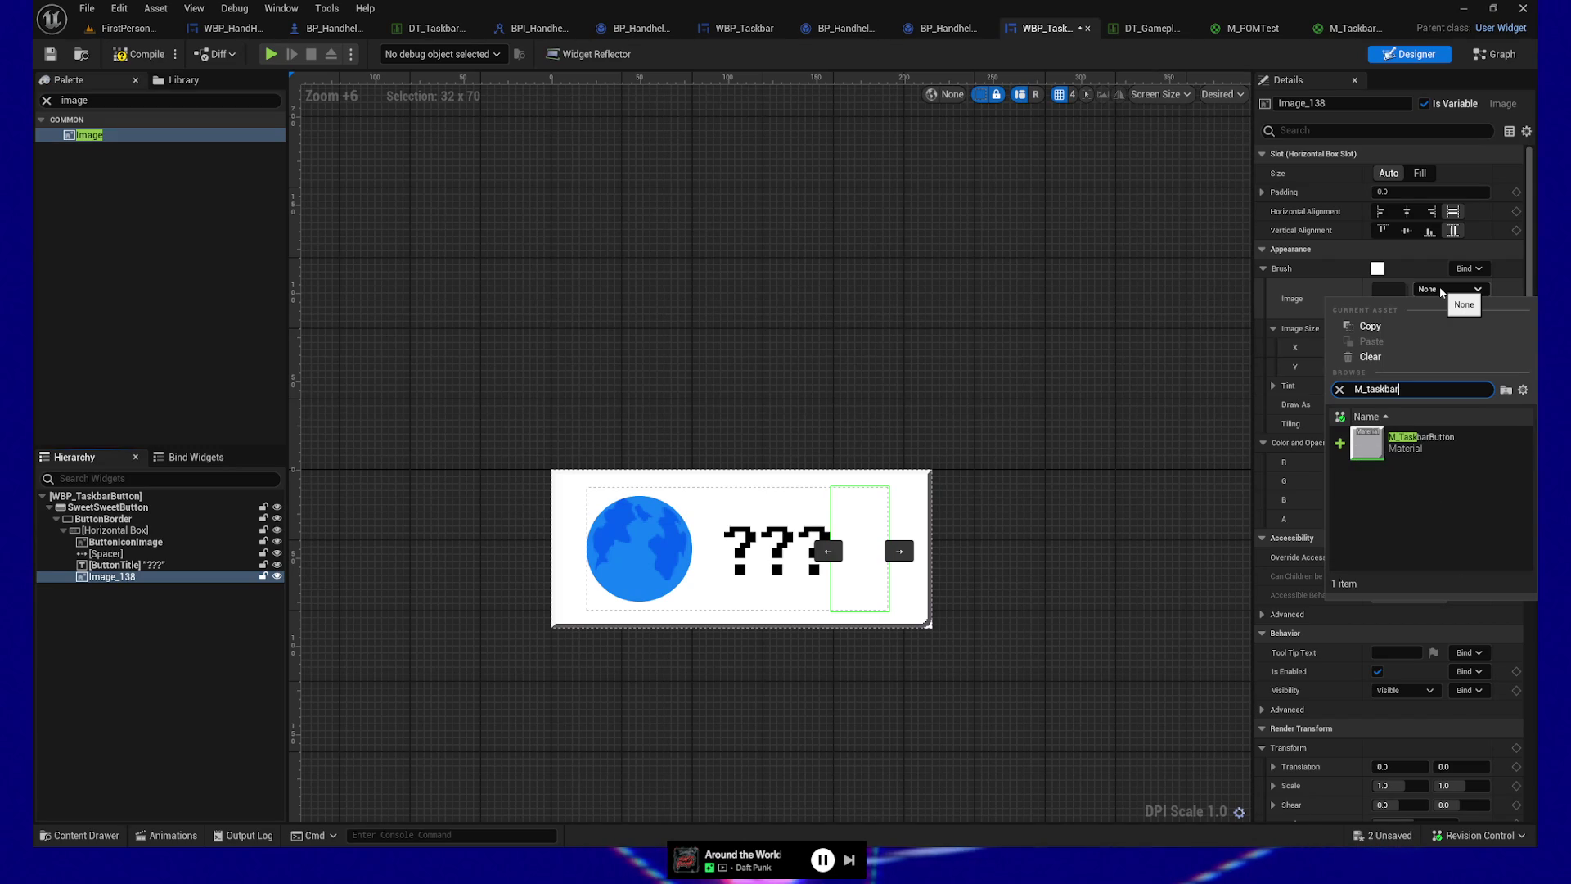
click(1422, 442)
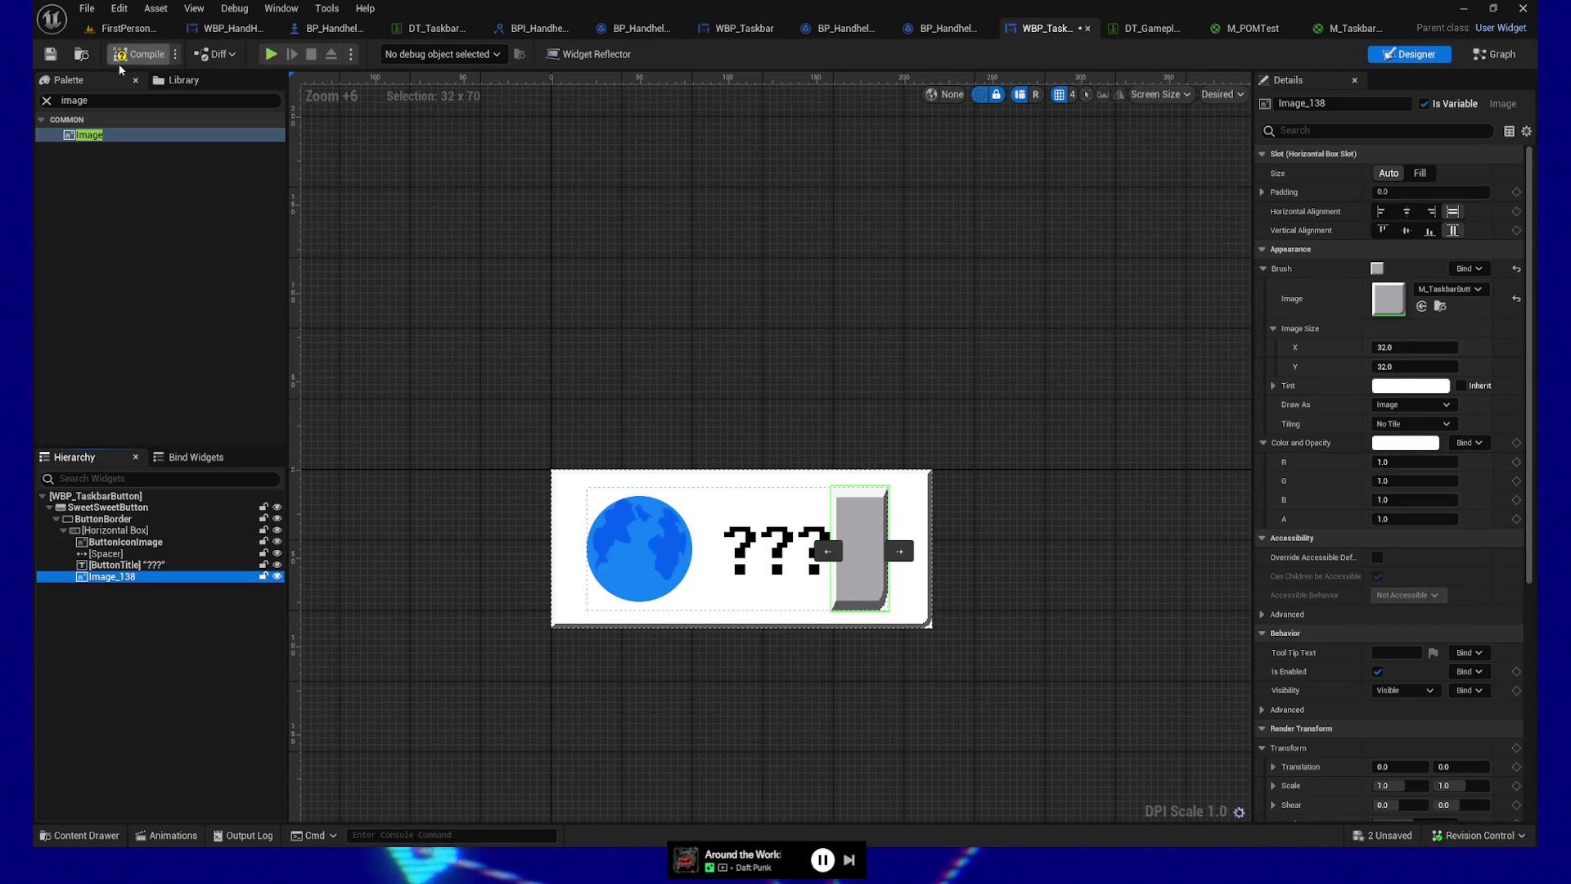
Step: Check the icon, horizontal box and border selections, then compile the widget blueprint
click(126, 540)
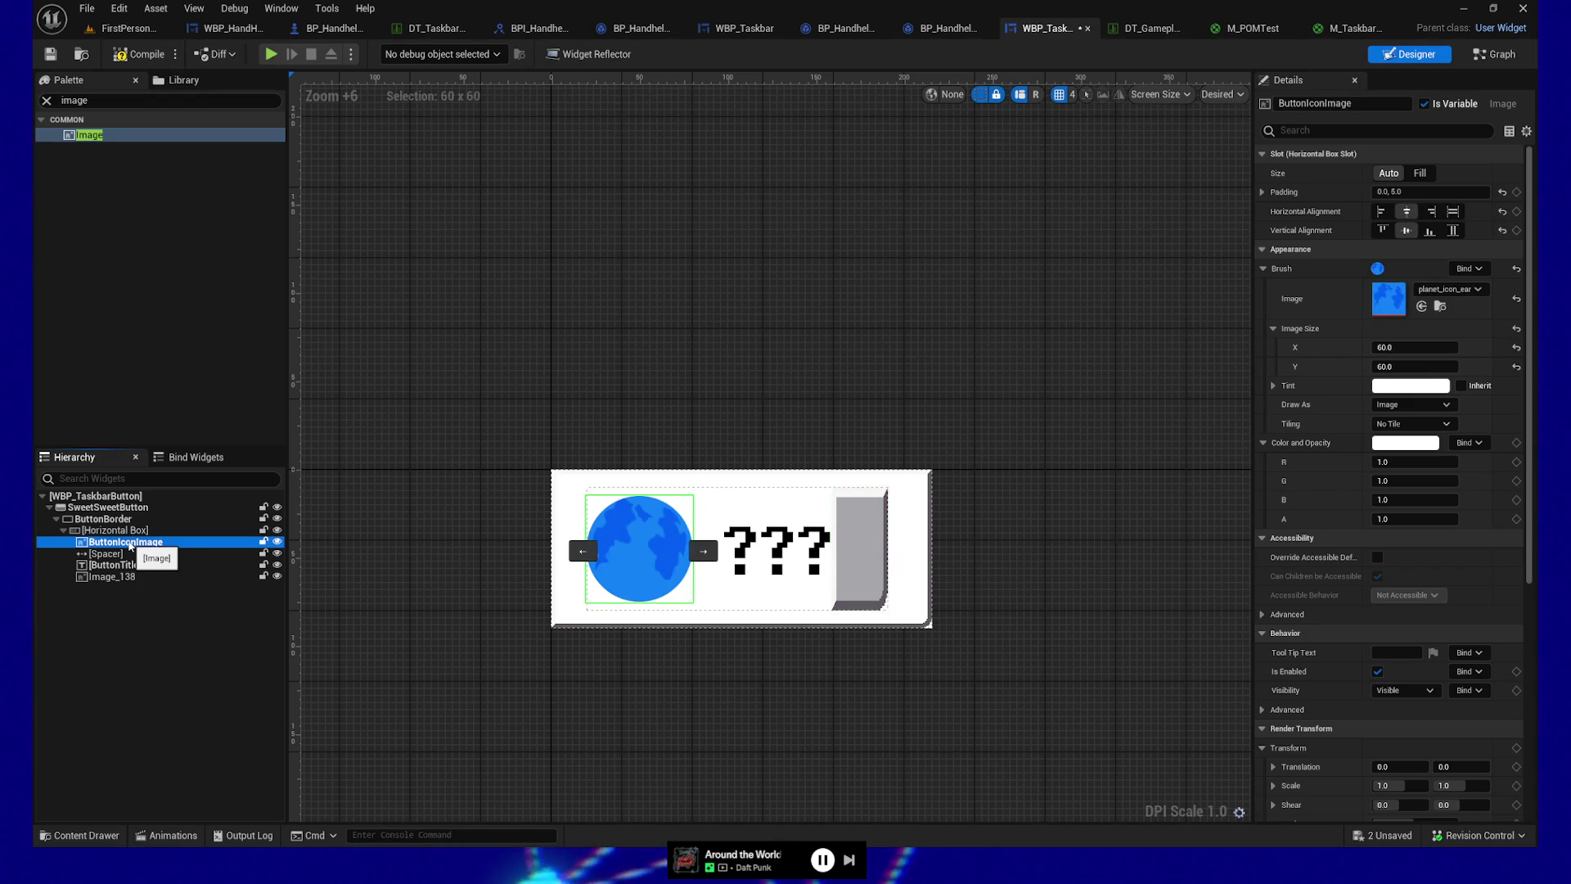
click(125, 531)
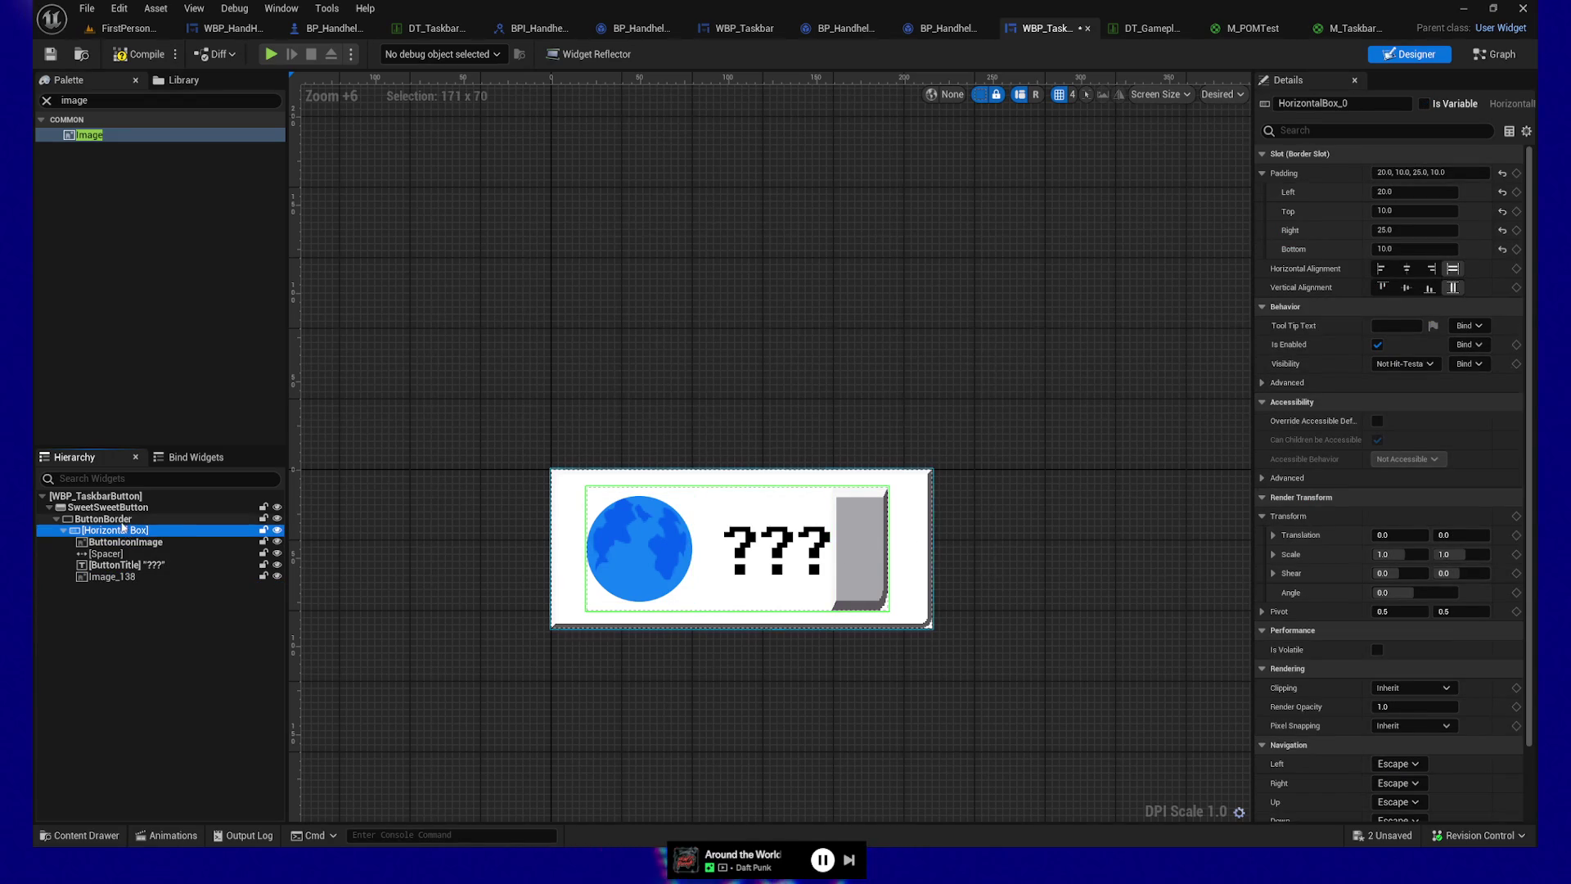
click(121, 521)
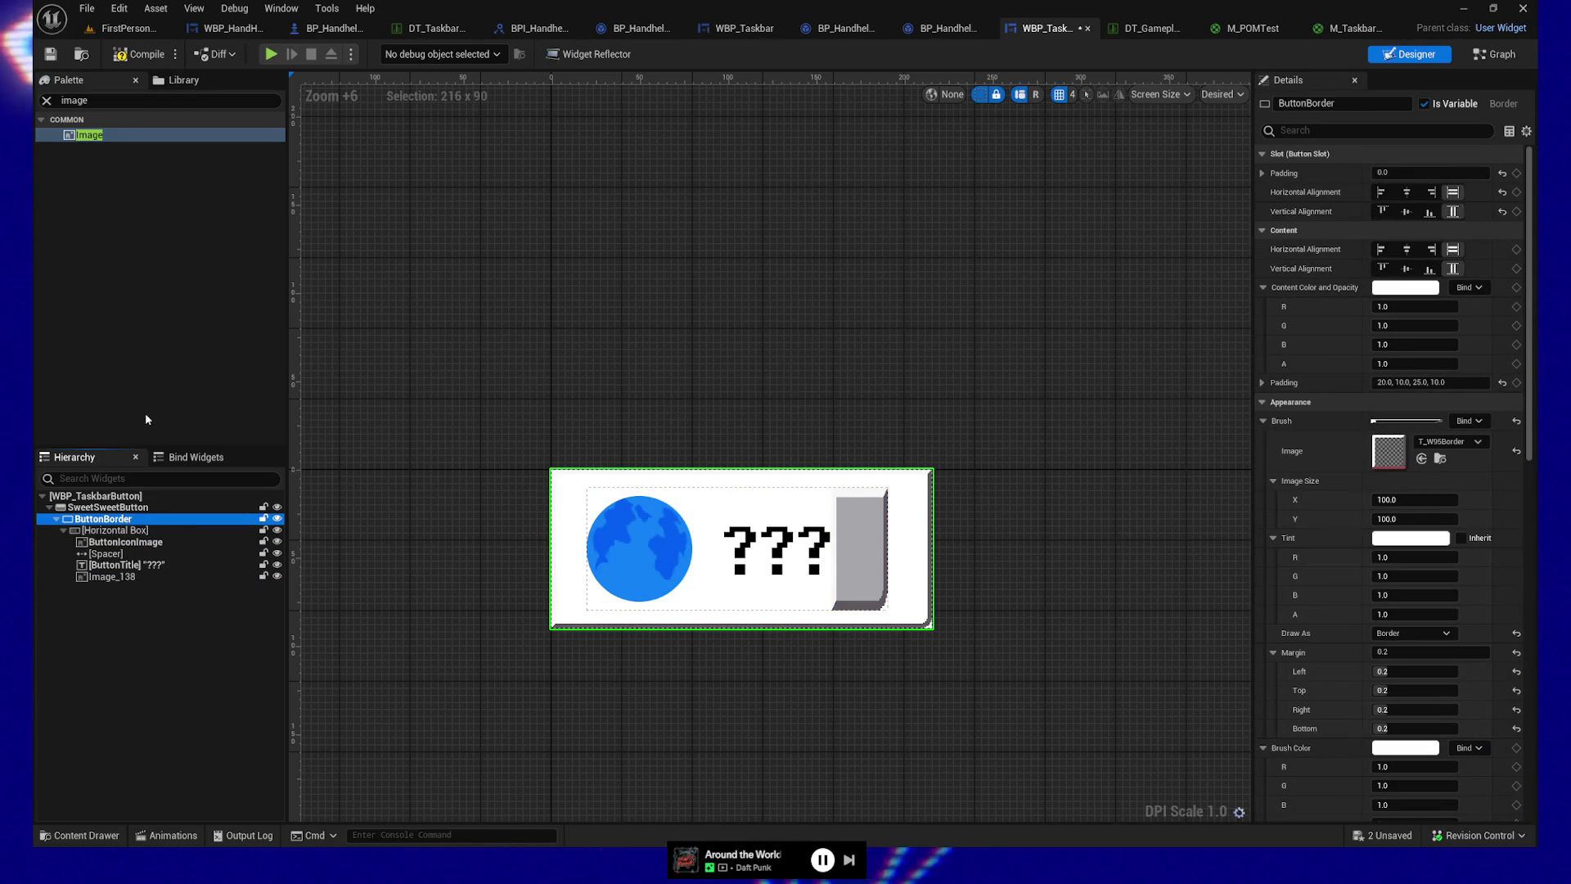
click(137, 54)
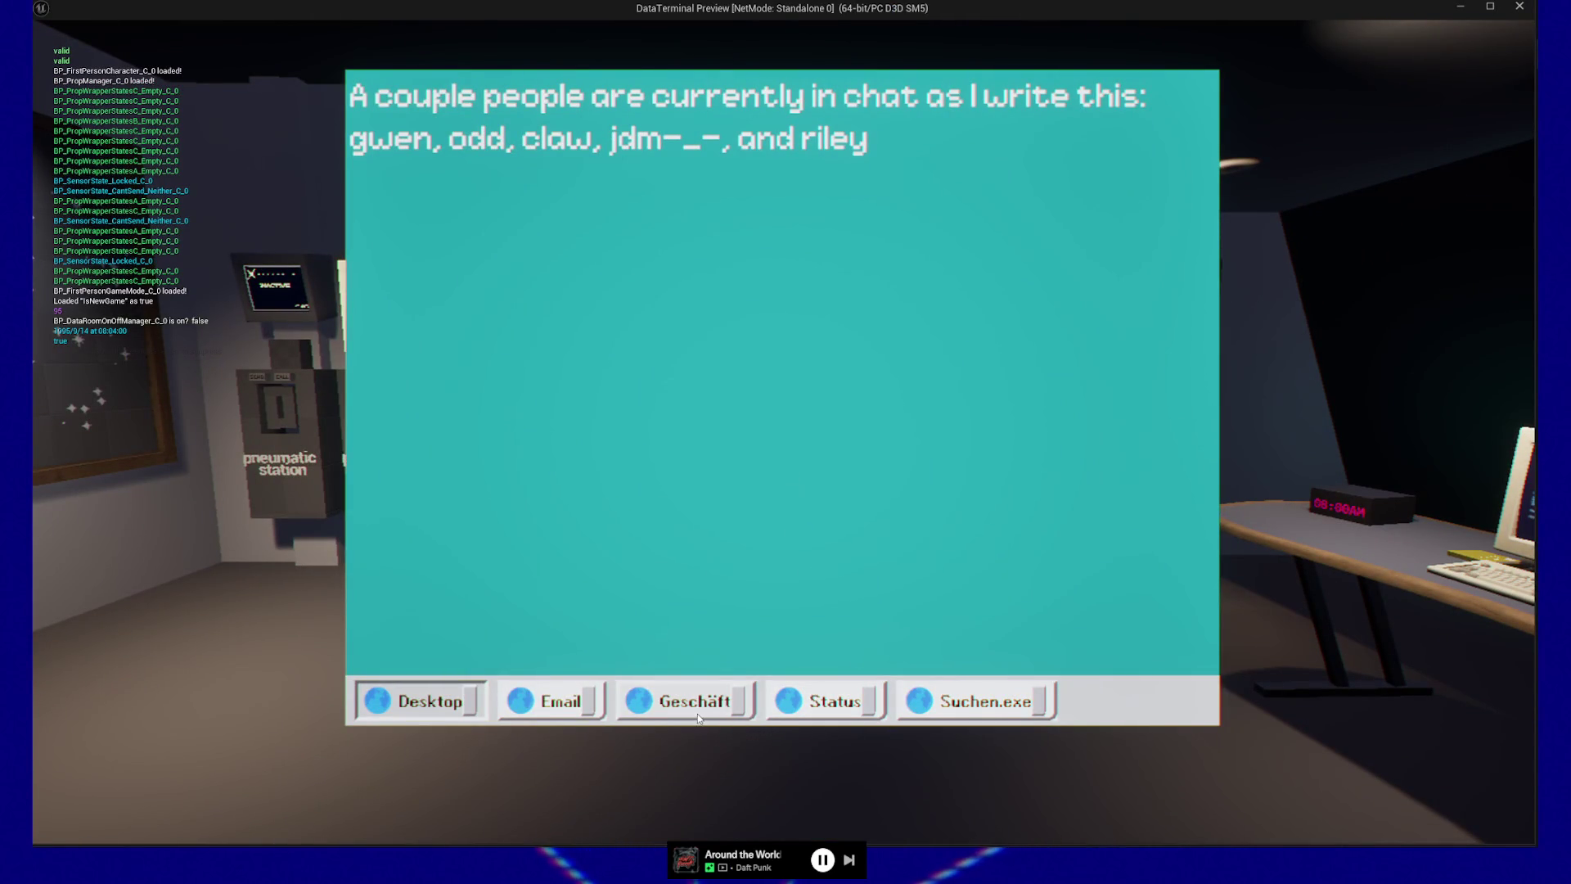
Step: Exit the play session and set Image_138's brush size to 256 × 256
key(Escape)
key(Escape)
click(784, 684)
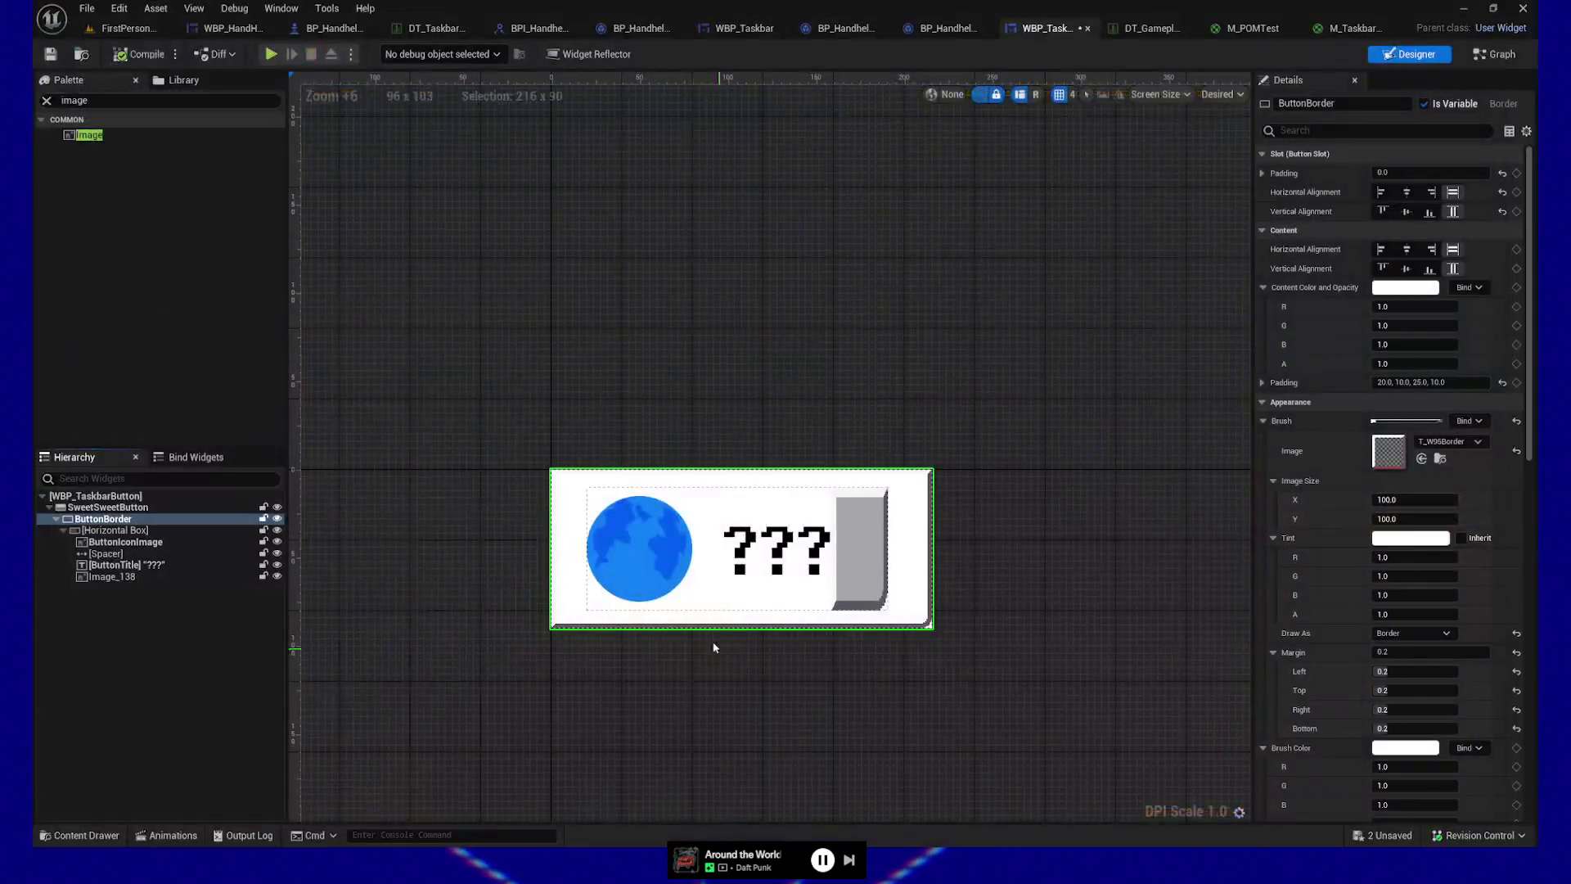
click(859, 541)
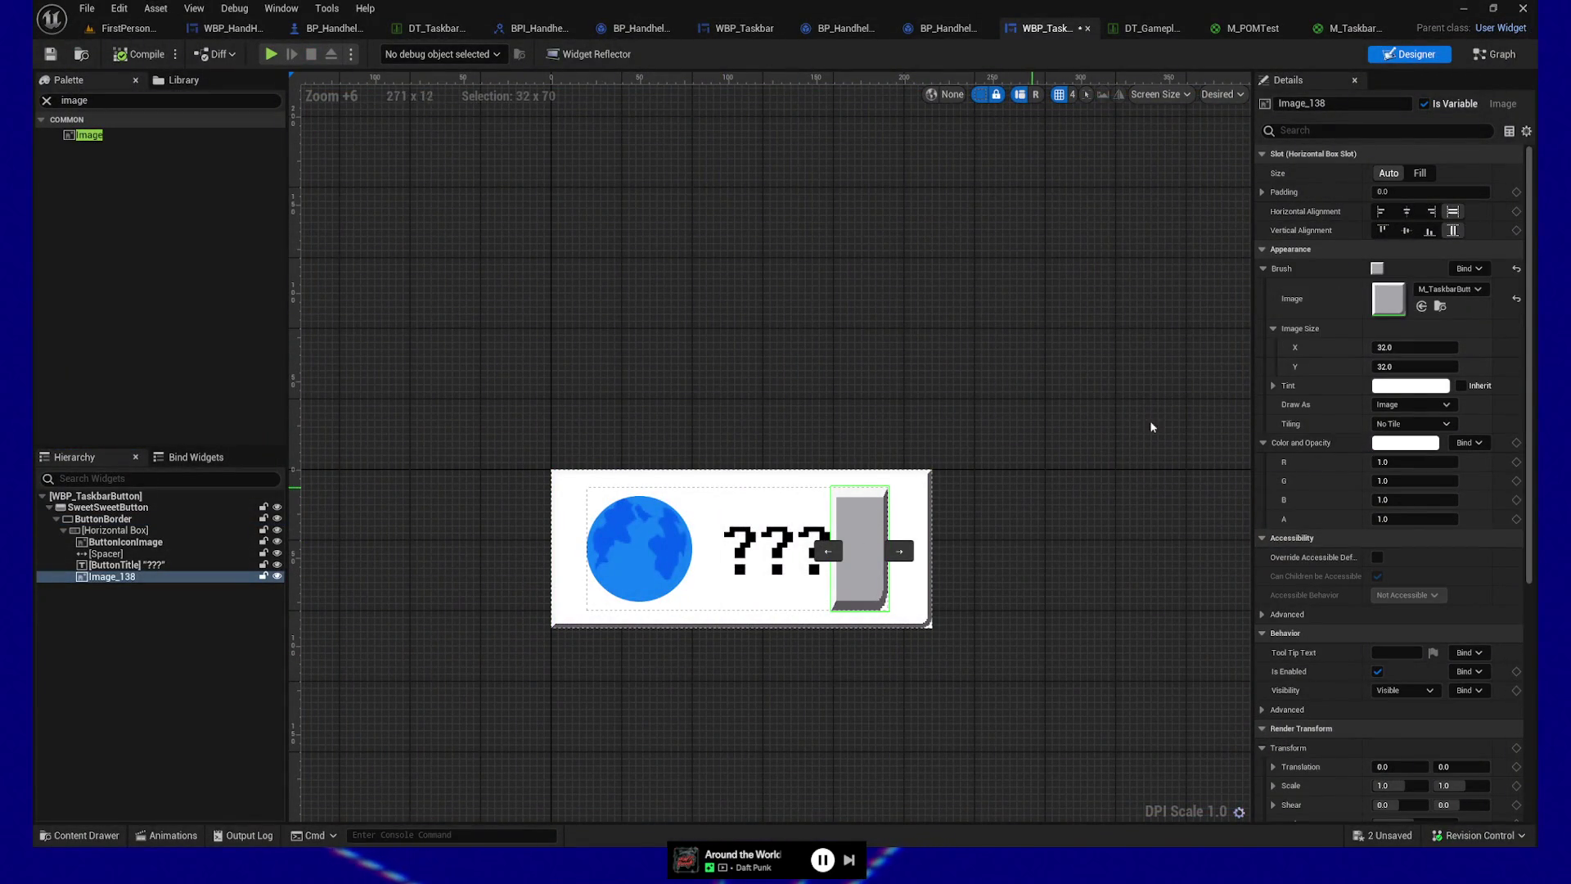
text(256)
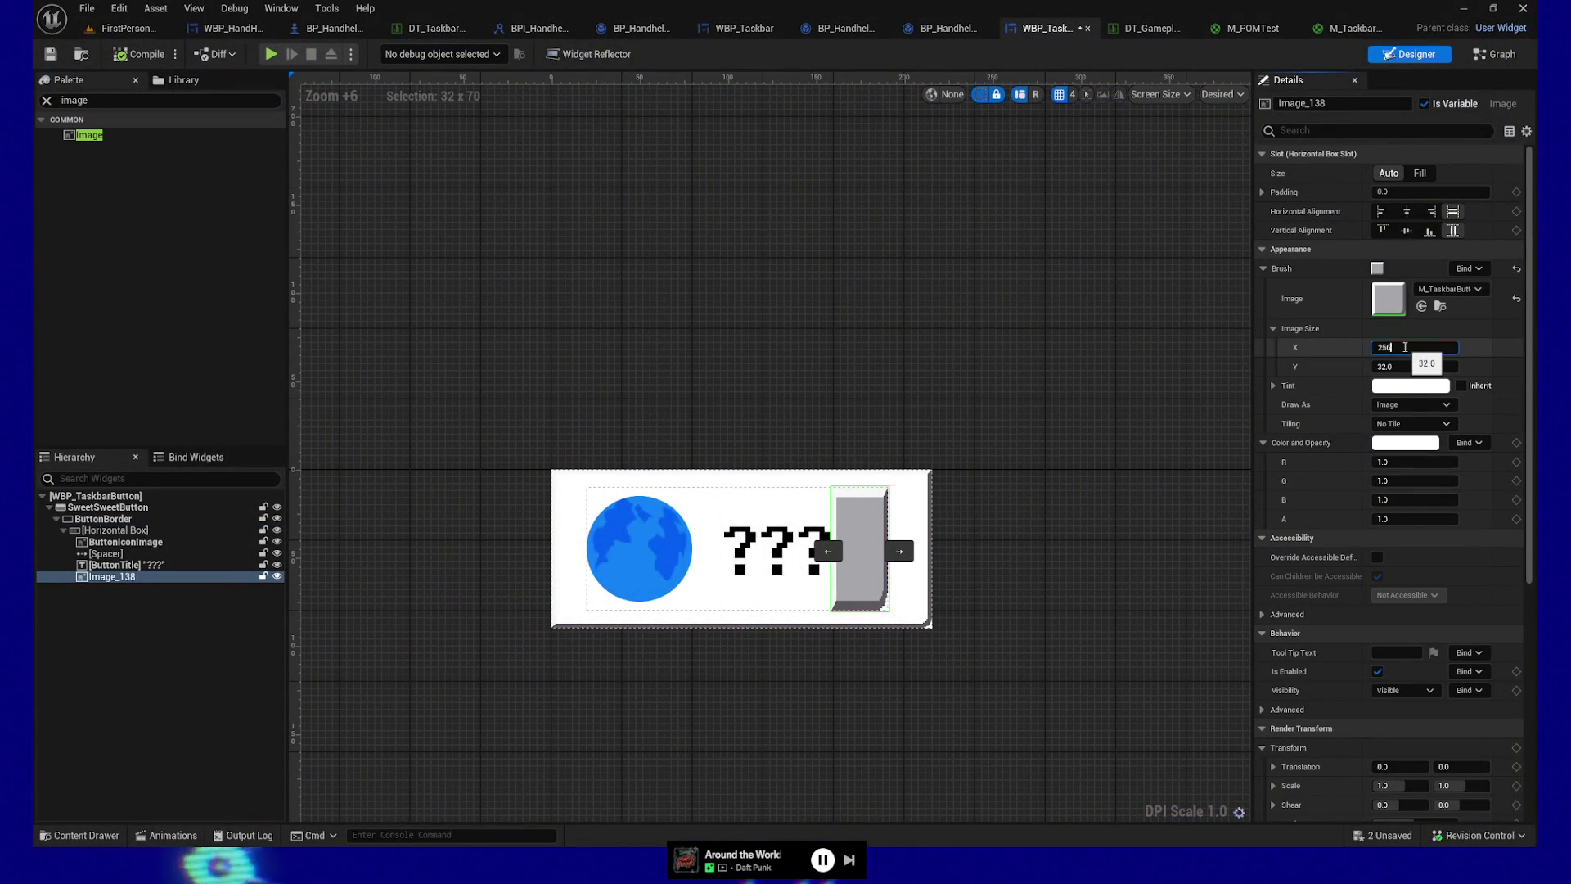
key(Tab)
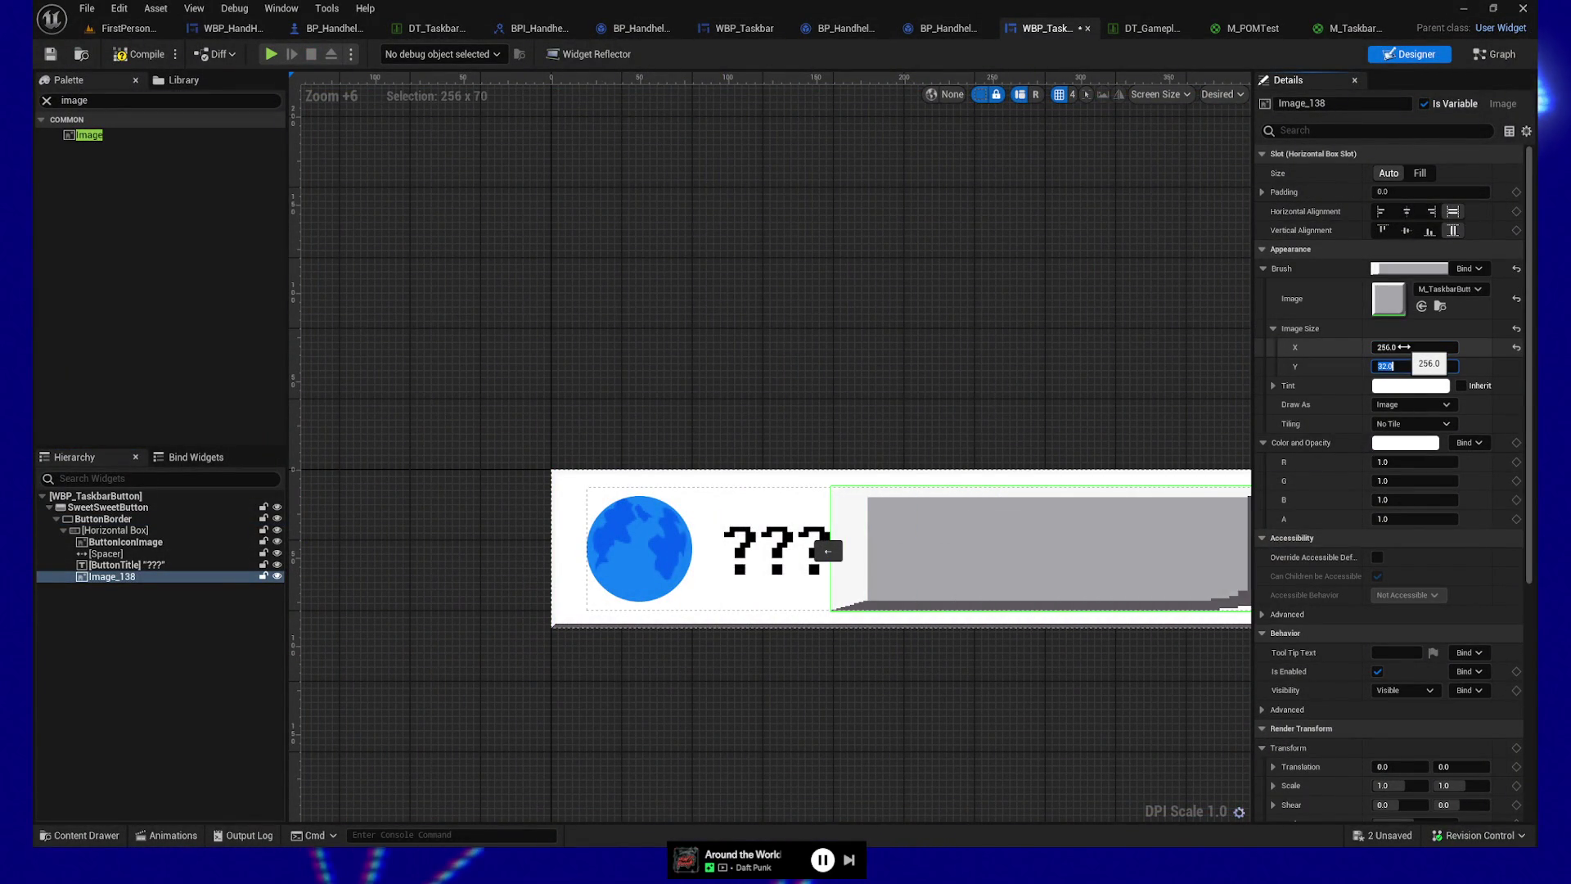
text(256)
key(Return)
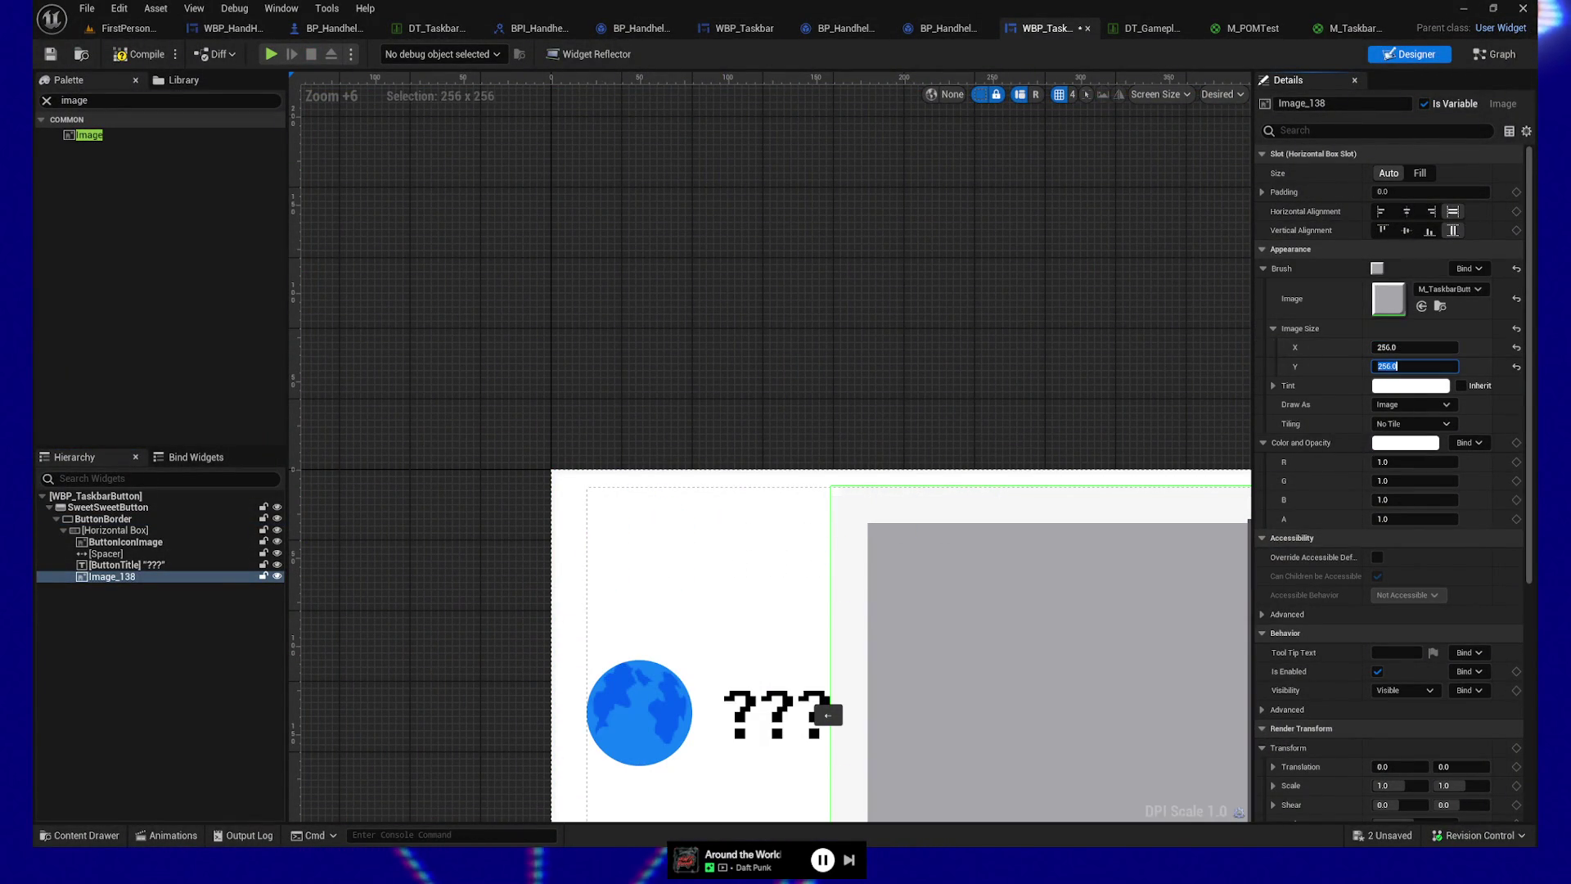
click(84, 57)
Step: Compile and save the widget, then exit the in-game preview
key(ctrl+s)
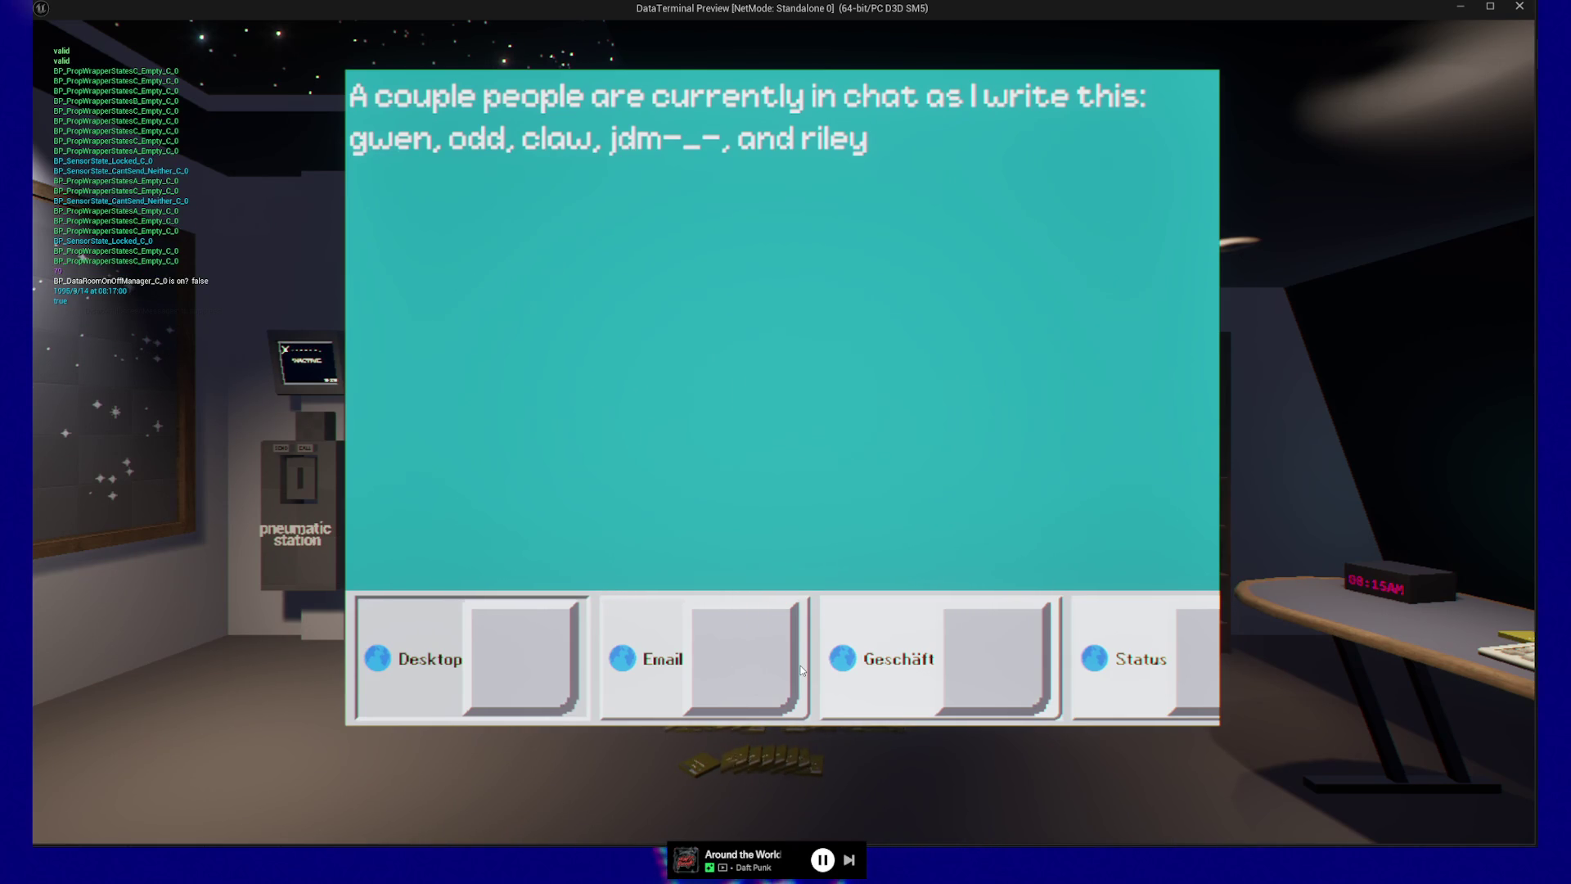
key(Escape)
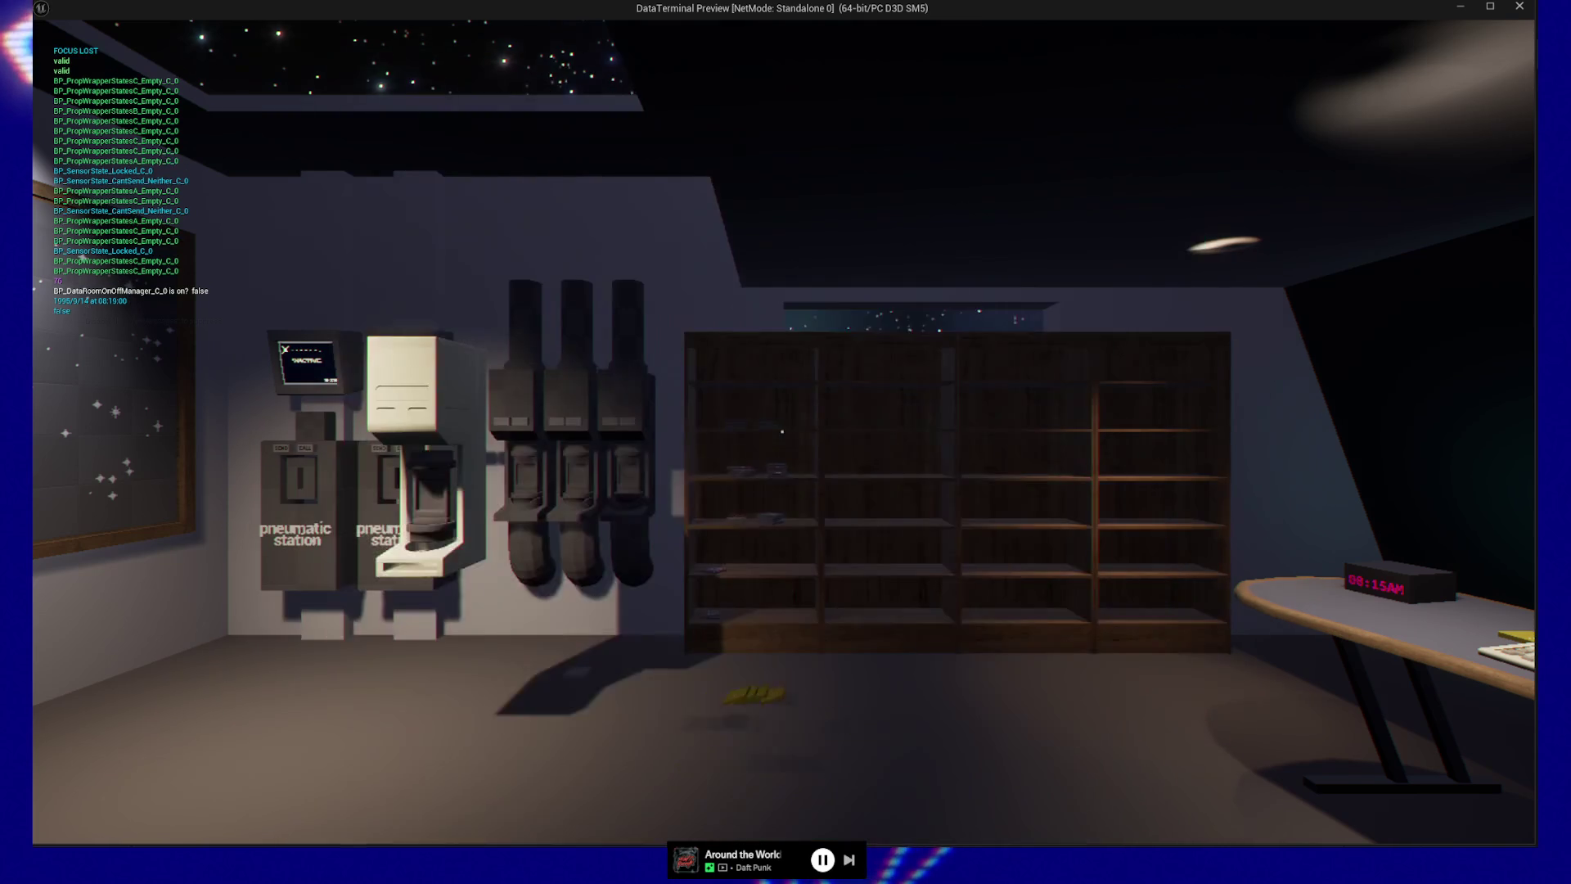
key(Escape)
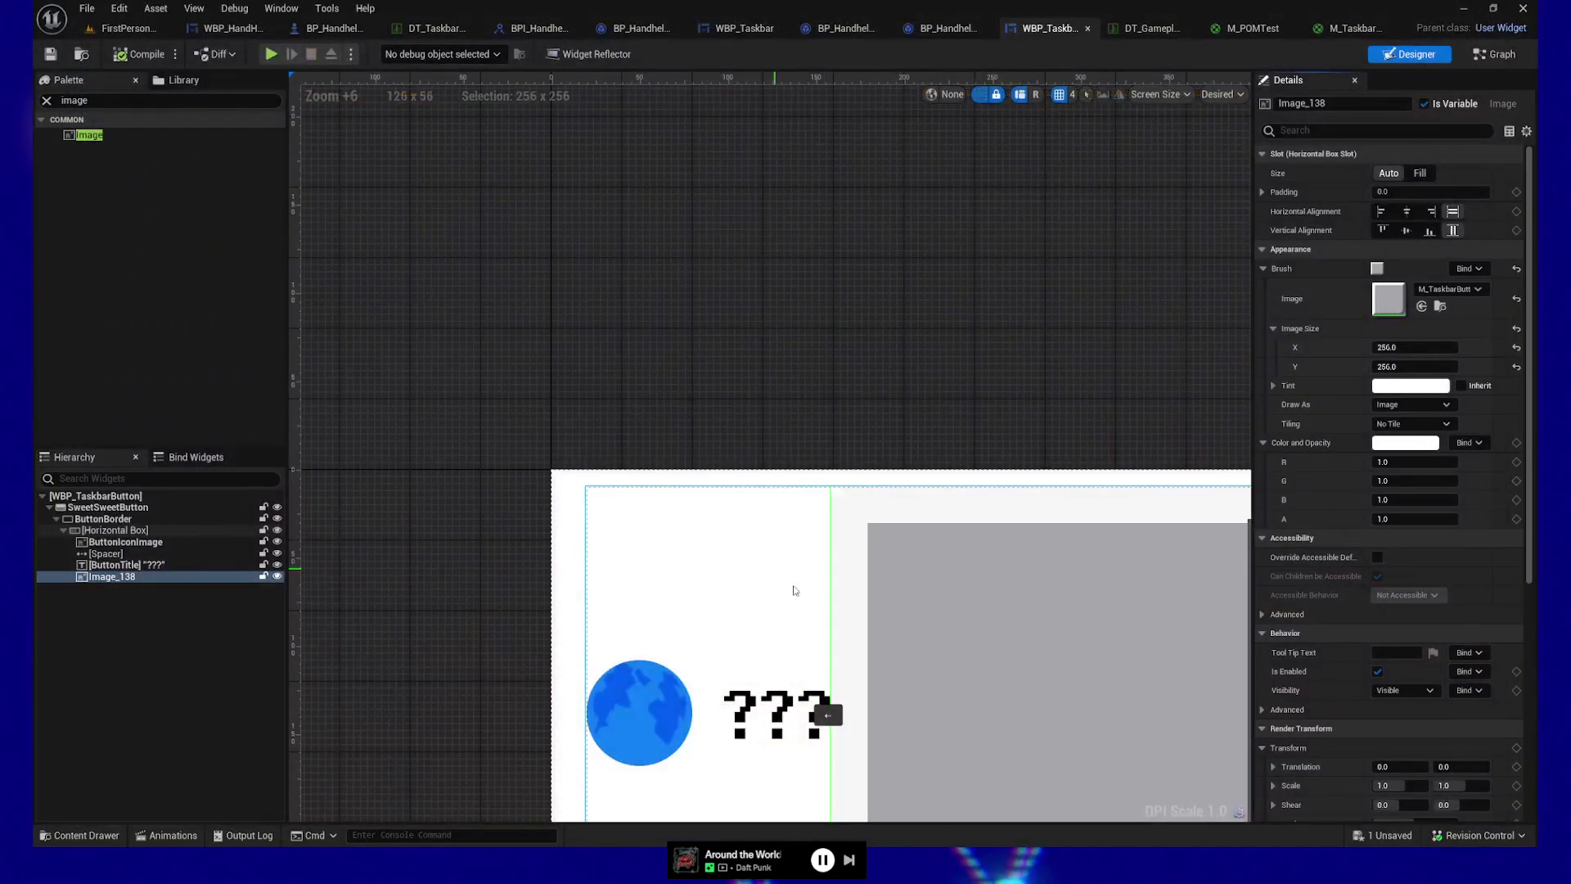
Step: Undo the Image_138 test image additions in WBP_TaskbarButton
right_click(131, 575)
click(493, 435)
key(ctrl+z)
key(ctrl+z)
key(ctrl+z)
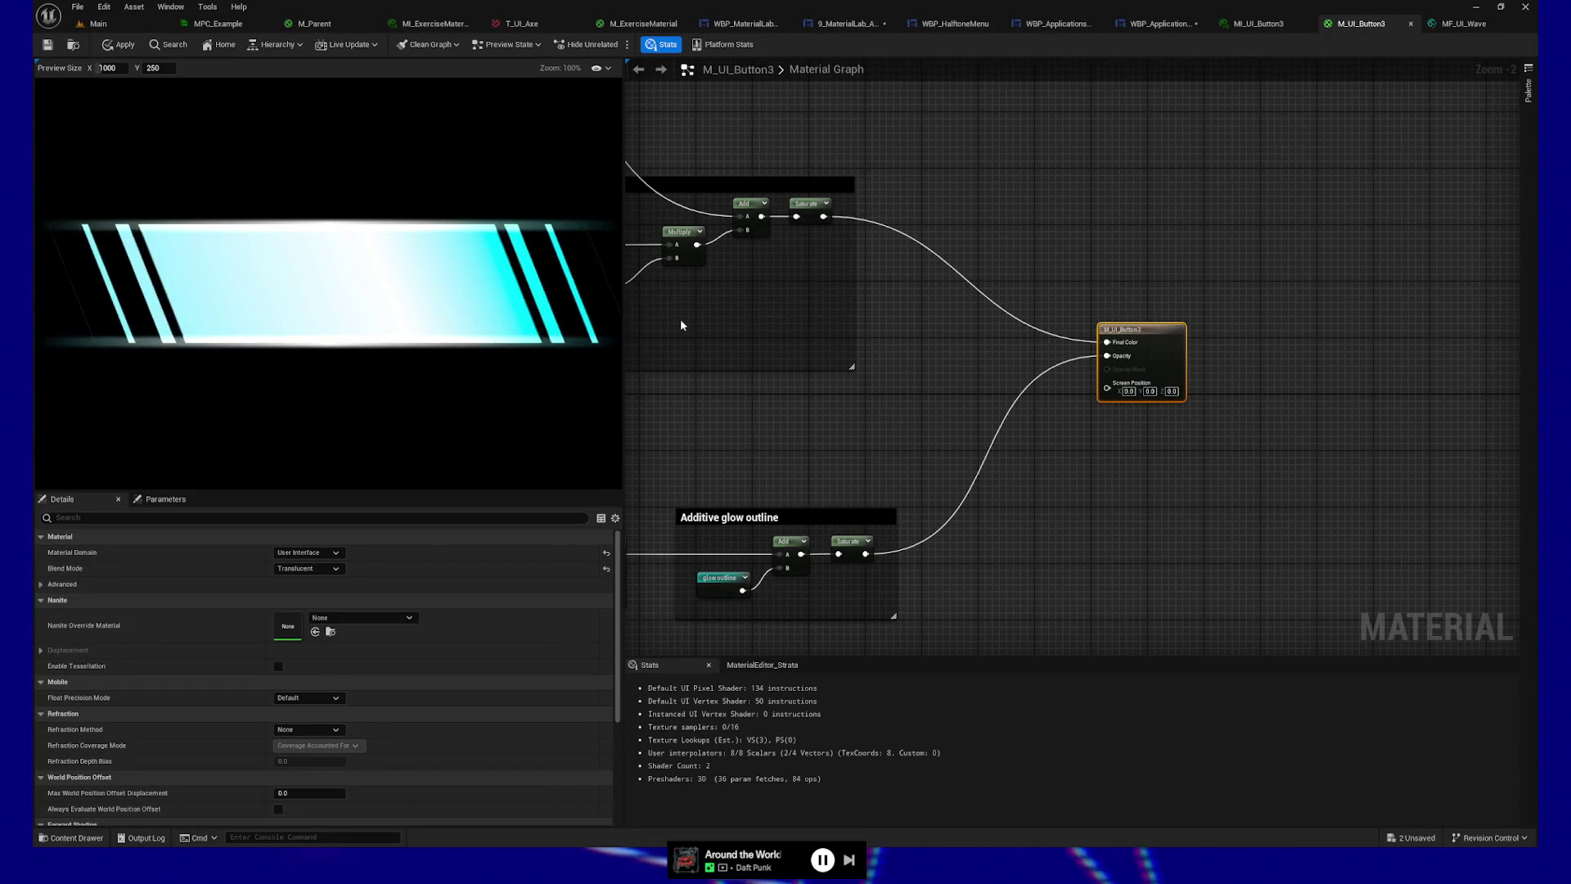
Step: Pan and zoom out the M_UI_Button3 graph to show the additive glow and is-hovered nodes
drag(820, 447, 1131, 450)
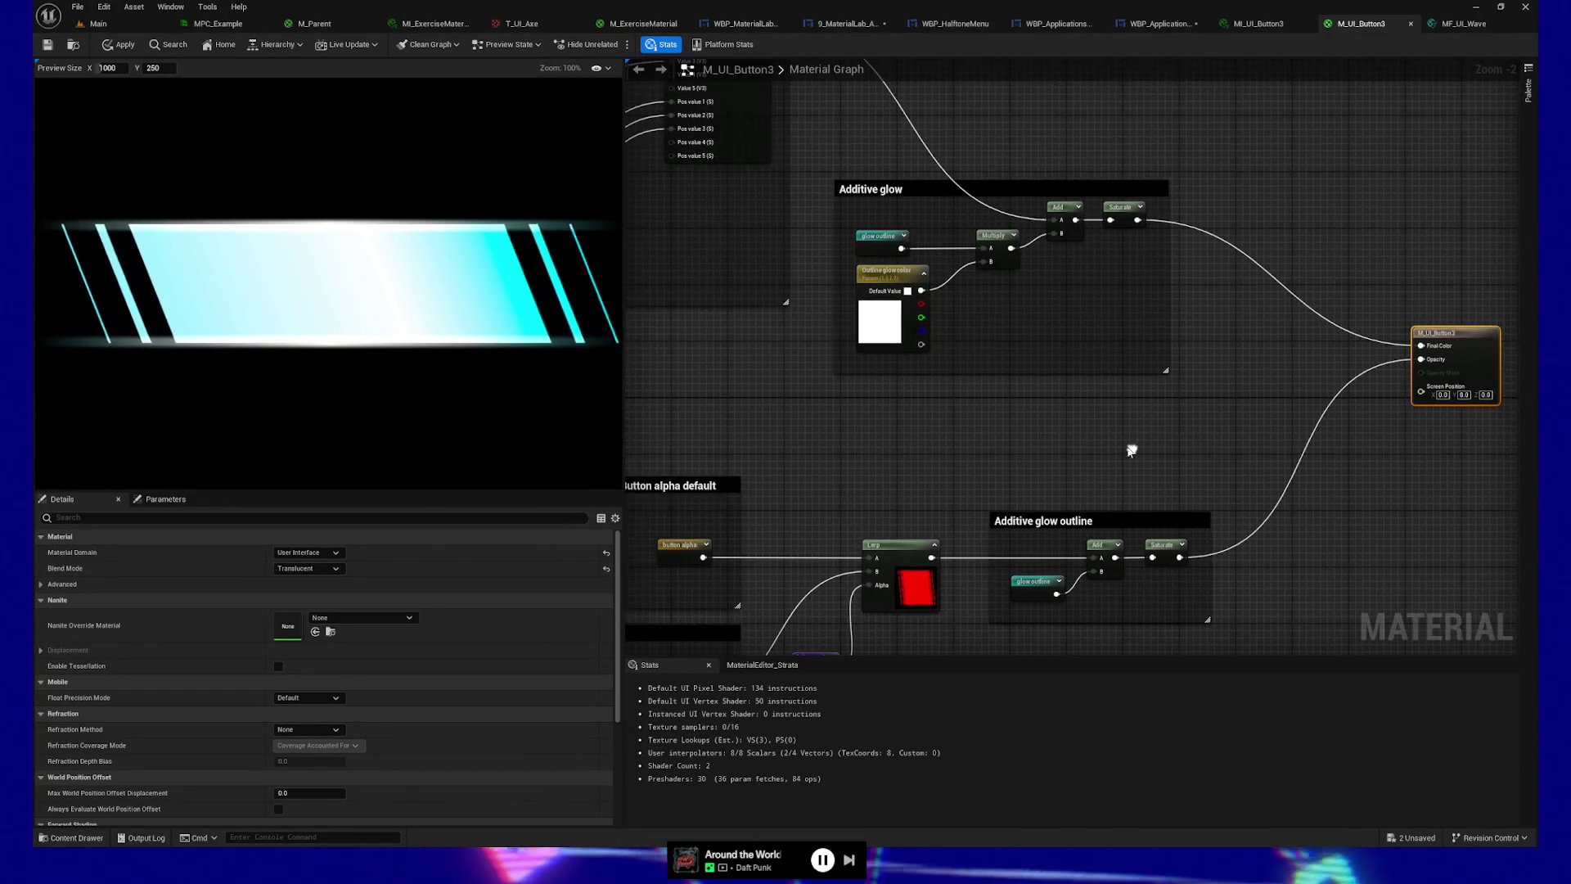
scroll(769, 419, down, 2)
drag(645, 410, 919, 410)
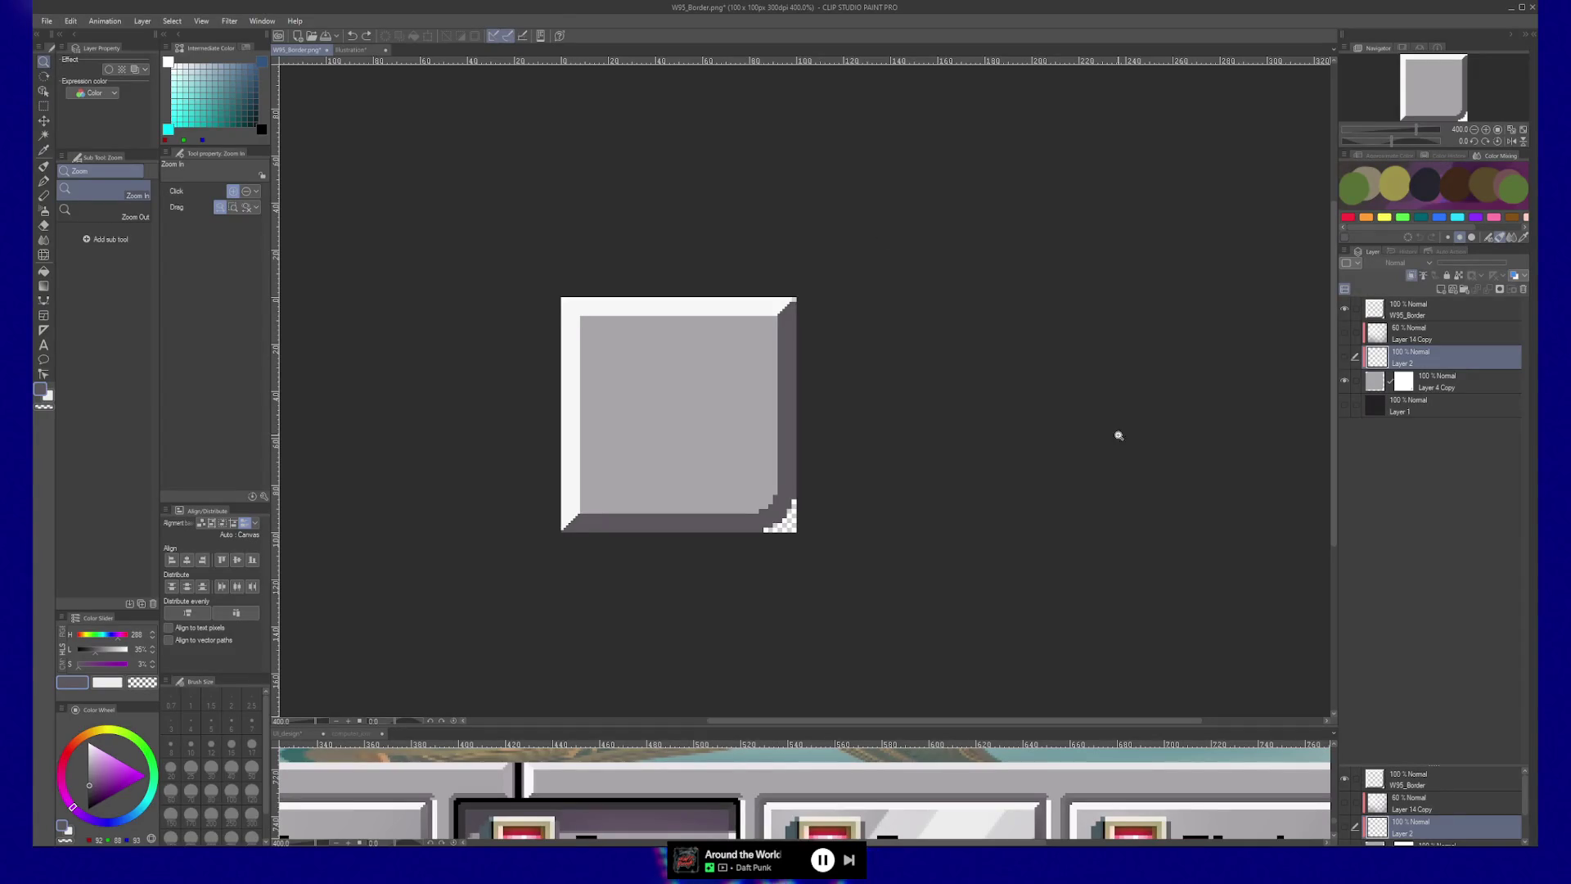
Step: Enlarge the UI_design view and make it the active canvas
drag(869, 734, 869, 321)
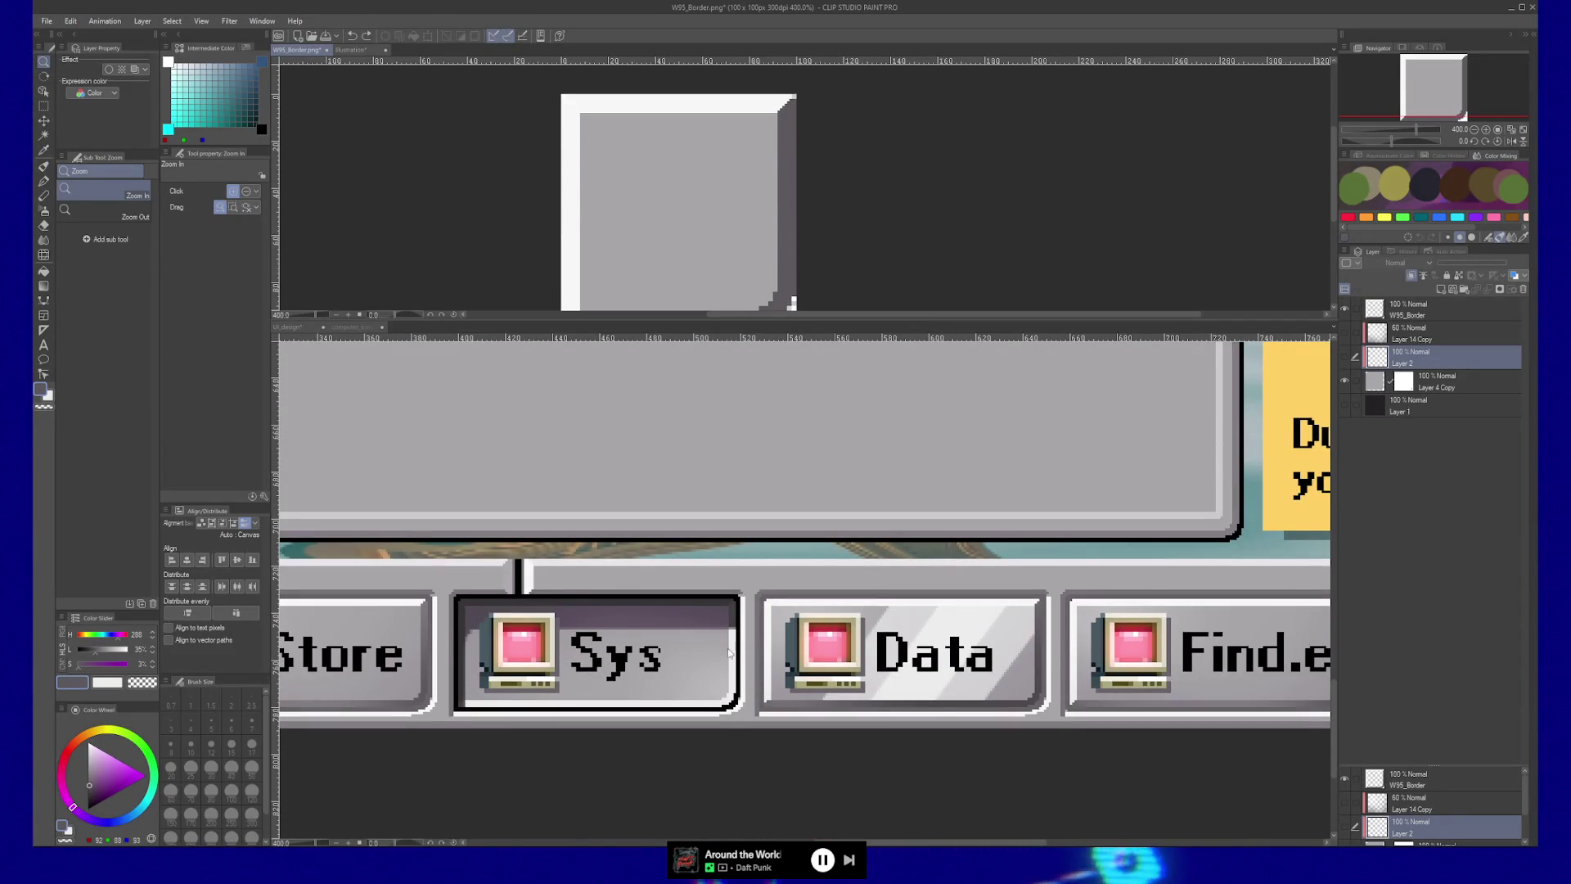
click(1407, 313)
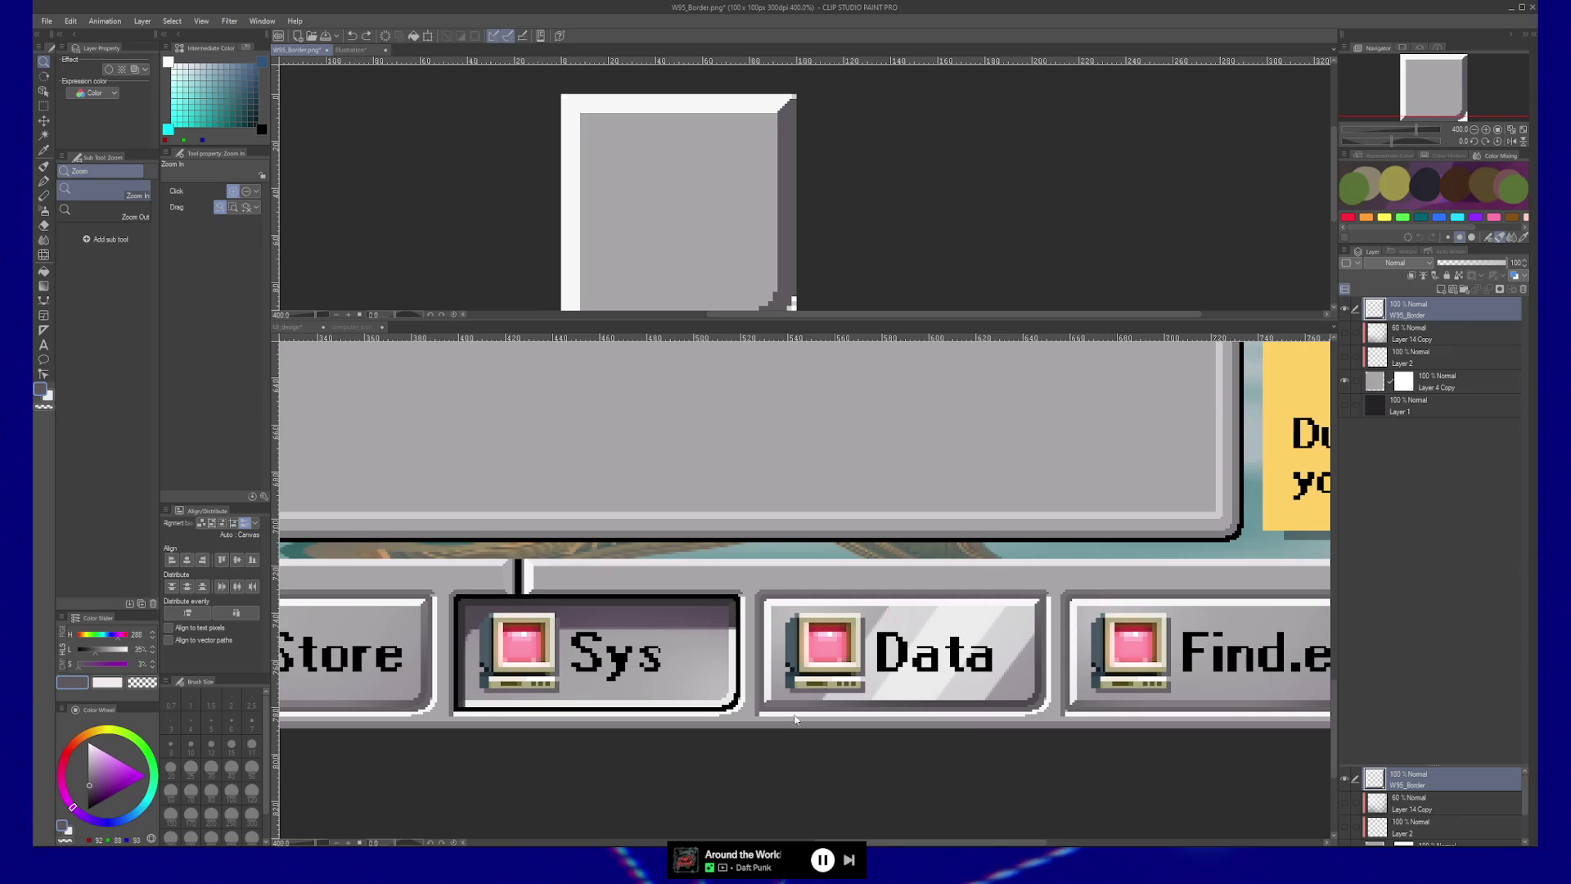
click(1075, 607)
scroll(1527, 318, up, 5)
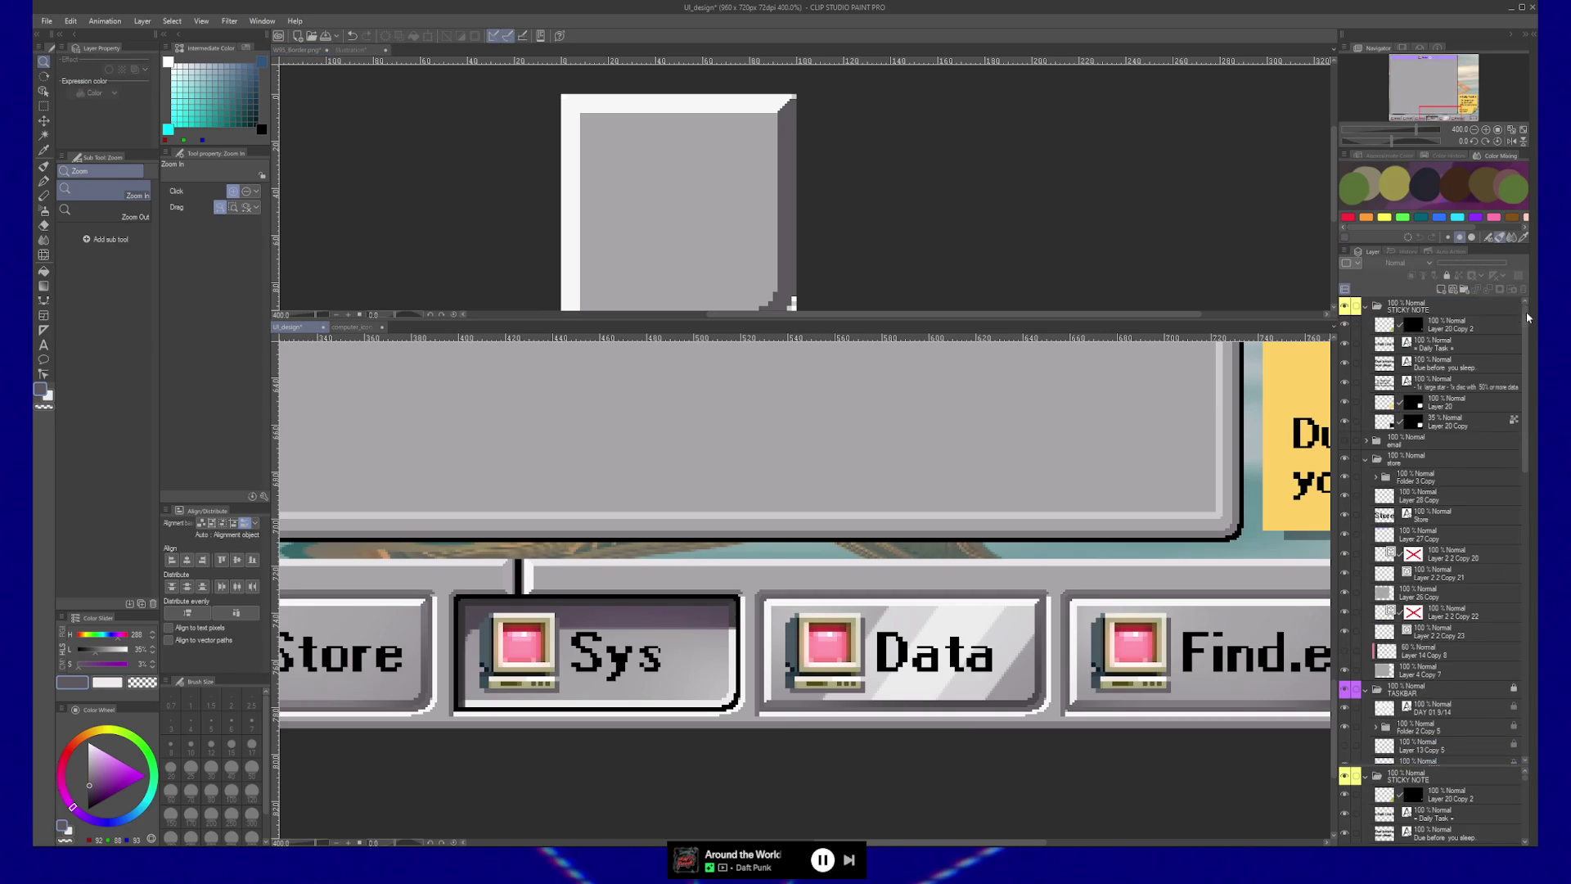
Step: Create Layer 29 and move it above the STICKY NOTE folder
click(1447, 315)
key(ctrl+shift+n)
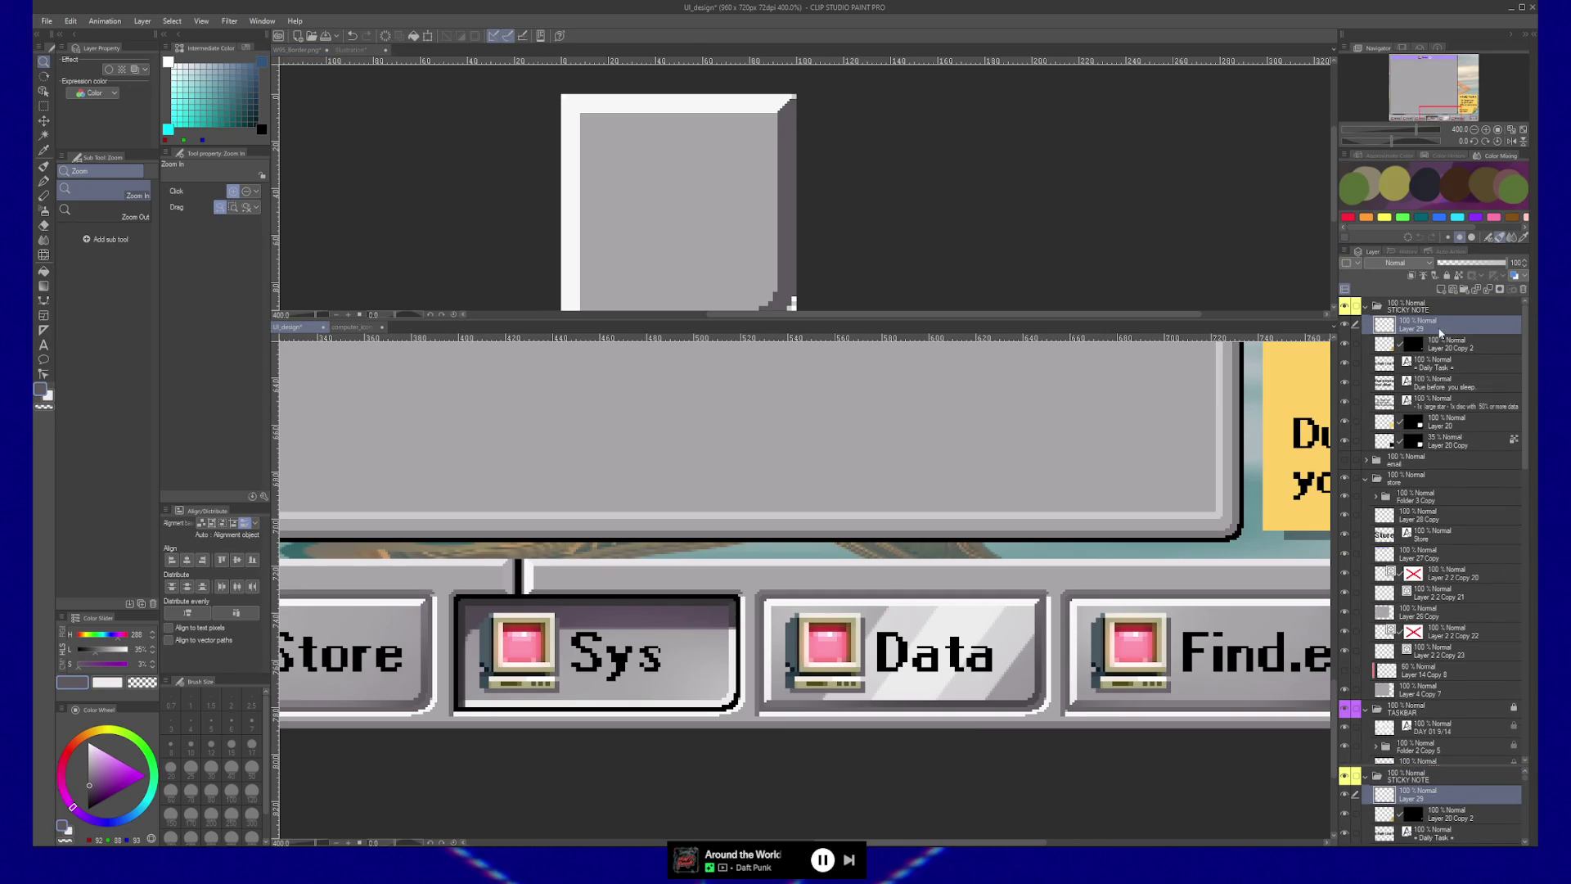
drag(1440, 327, 1390, 307)
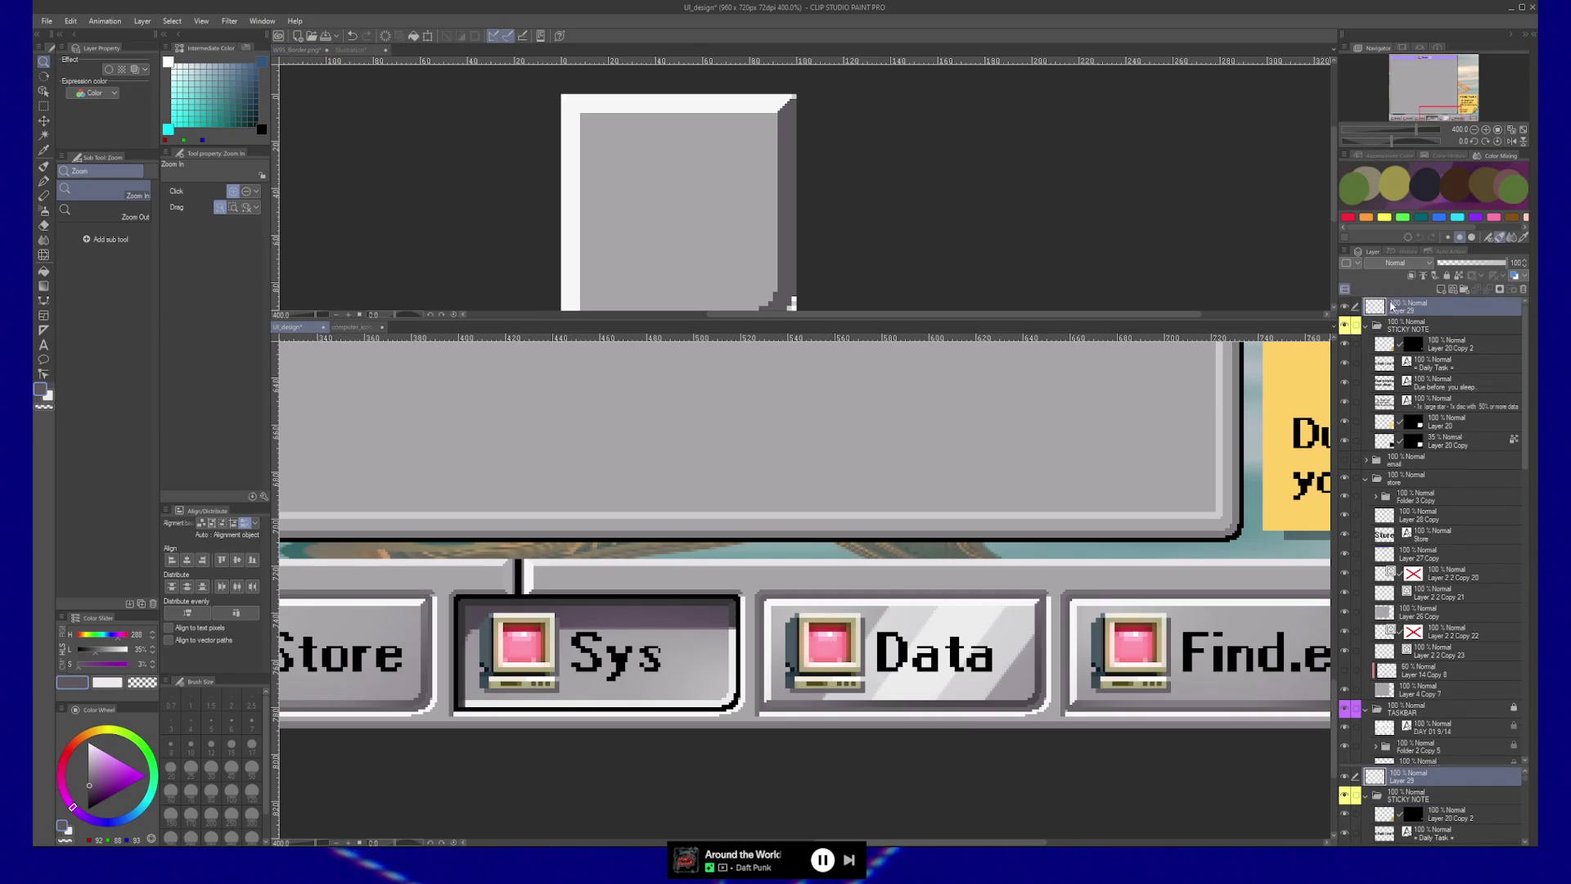
Step: Sample red from the icon and brush a rectangle outline around the Sys button
key(b)
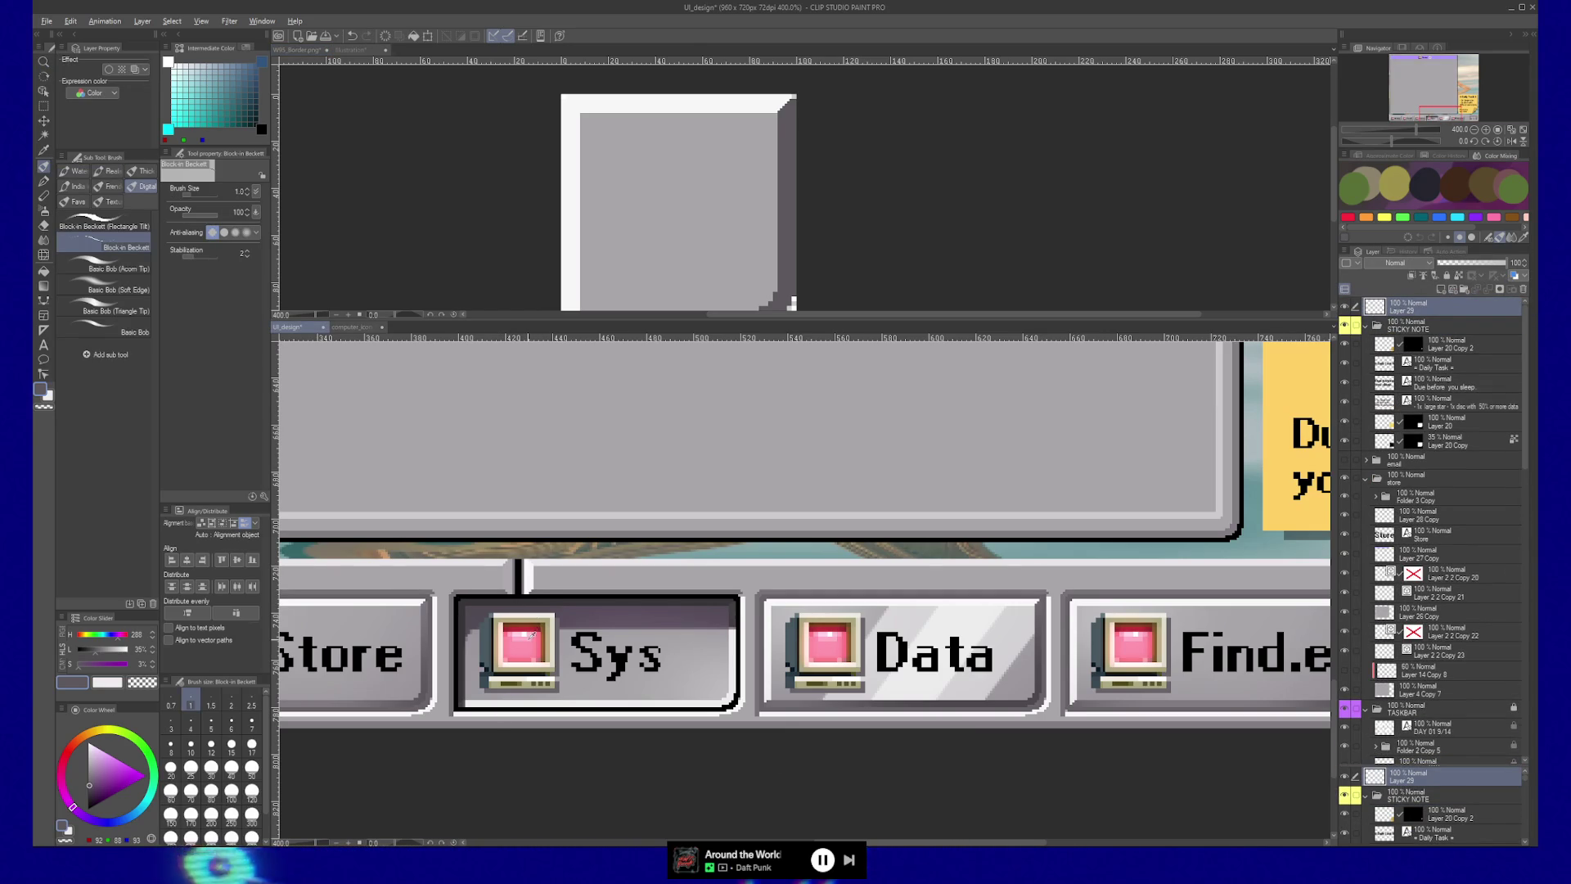
alt+click(530, 626)
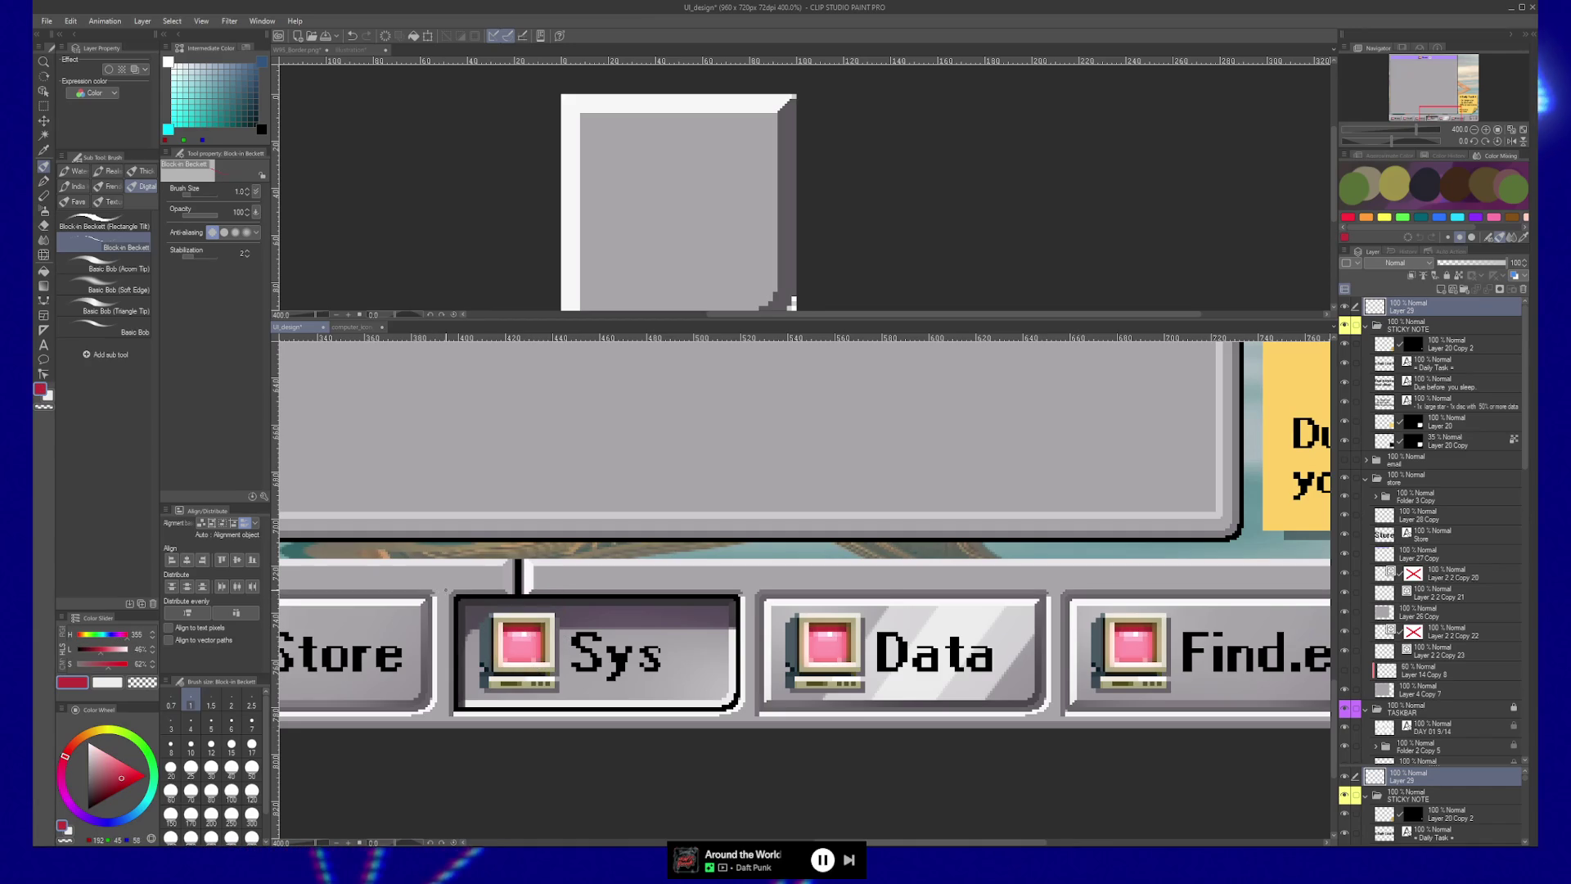
shift+click(446, 718)
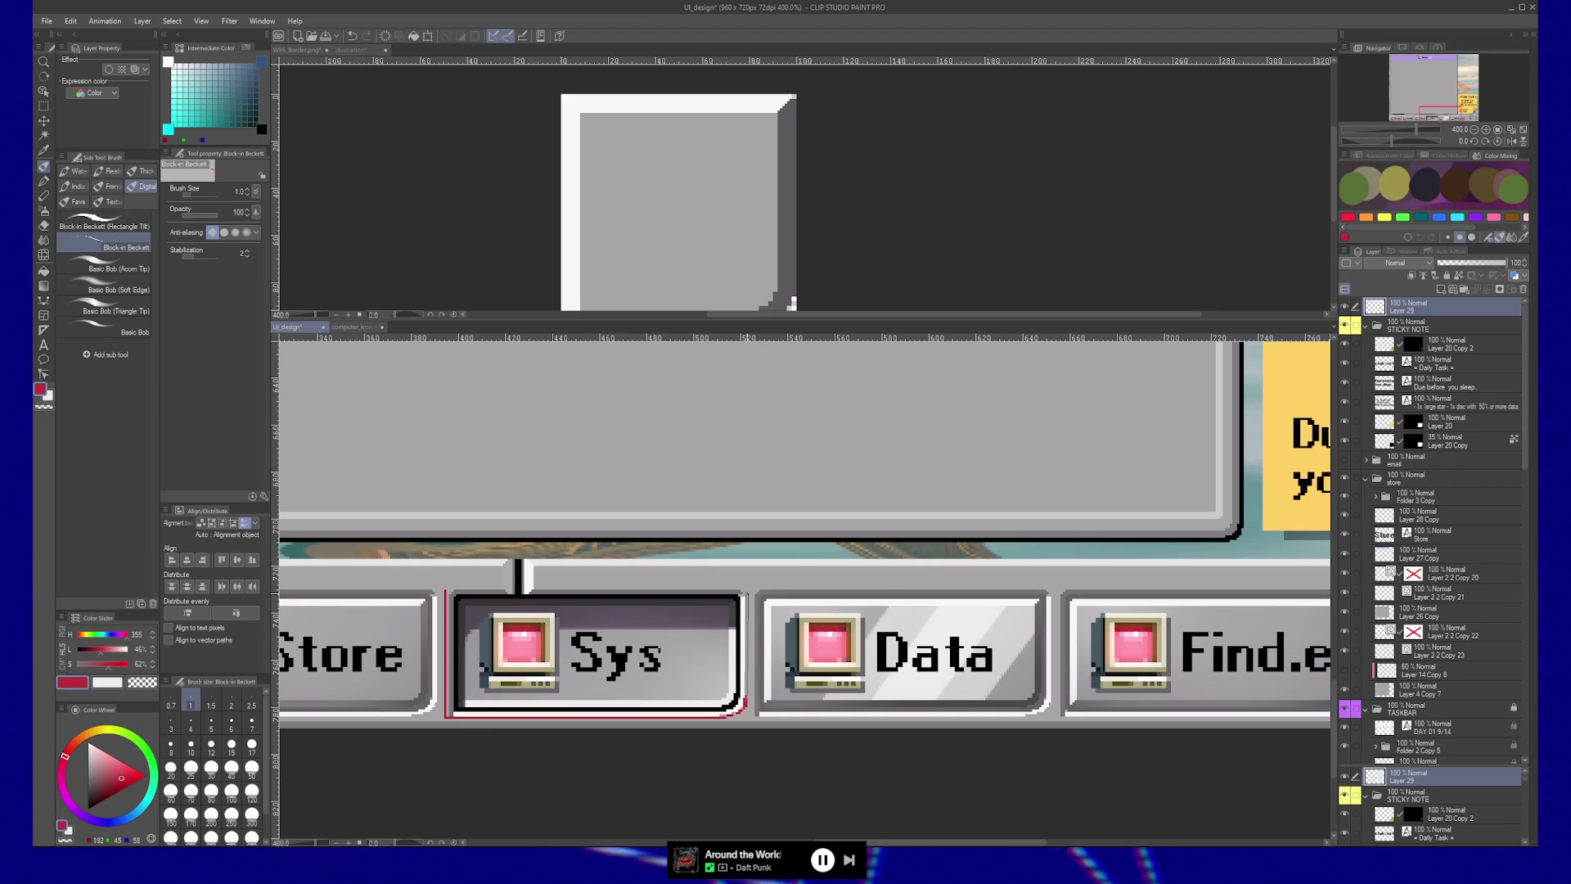
shift+click(745, 588)
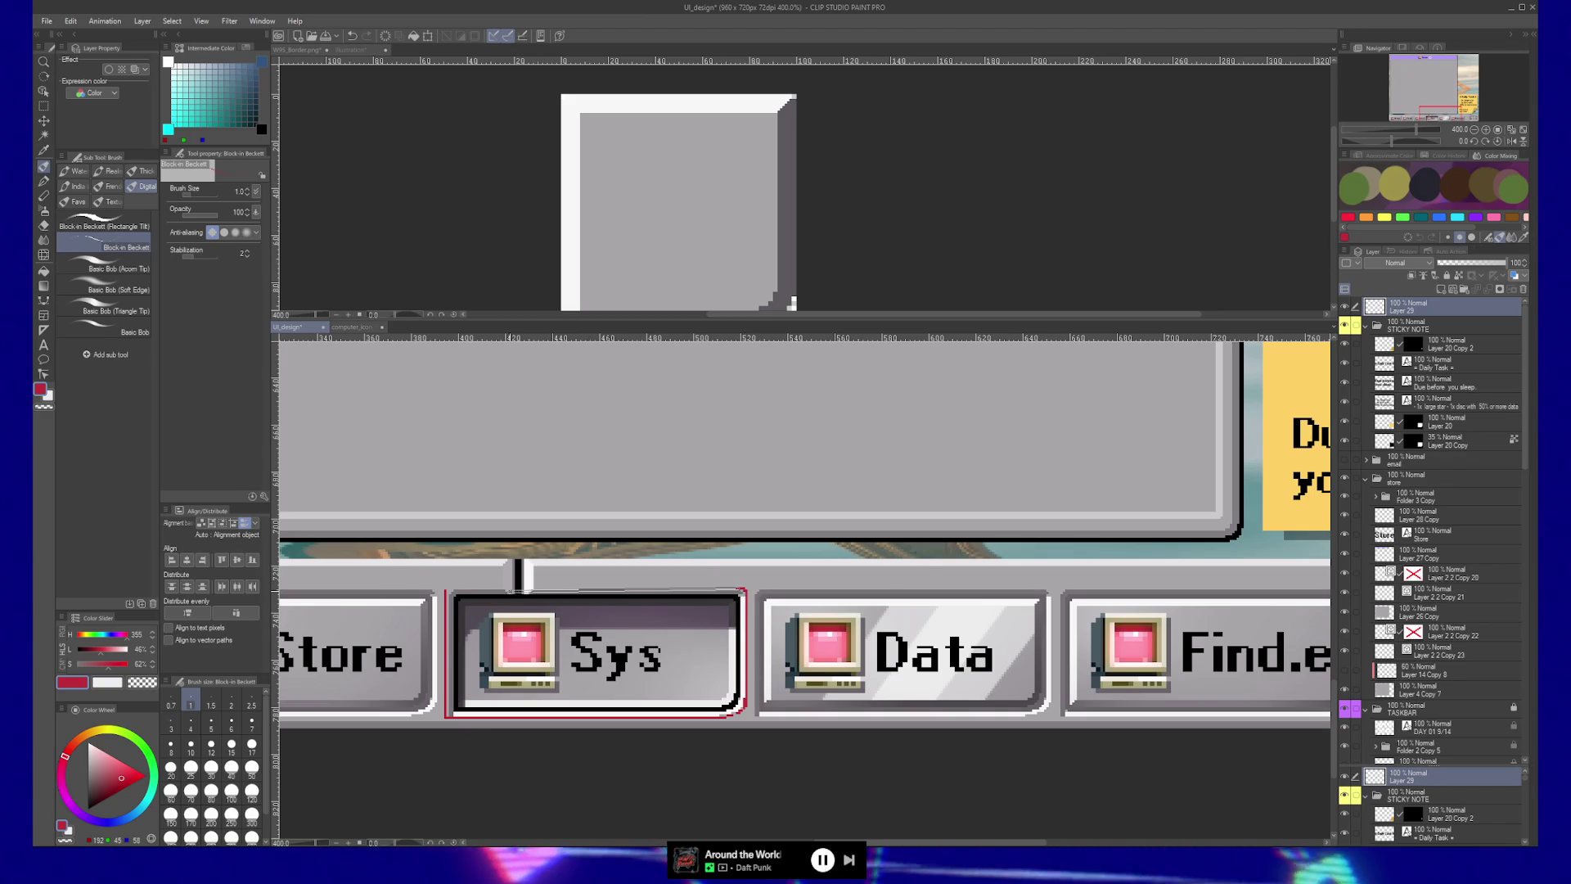
shift+click(446, 589)
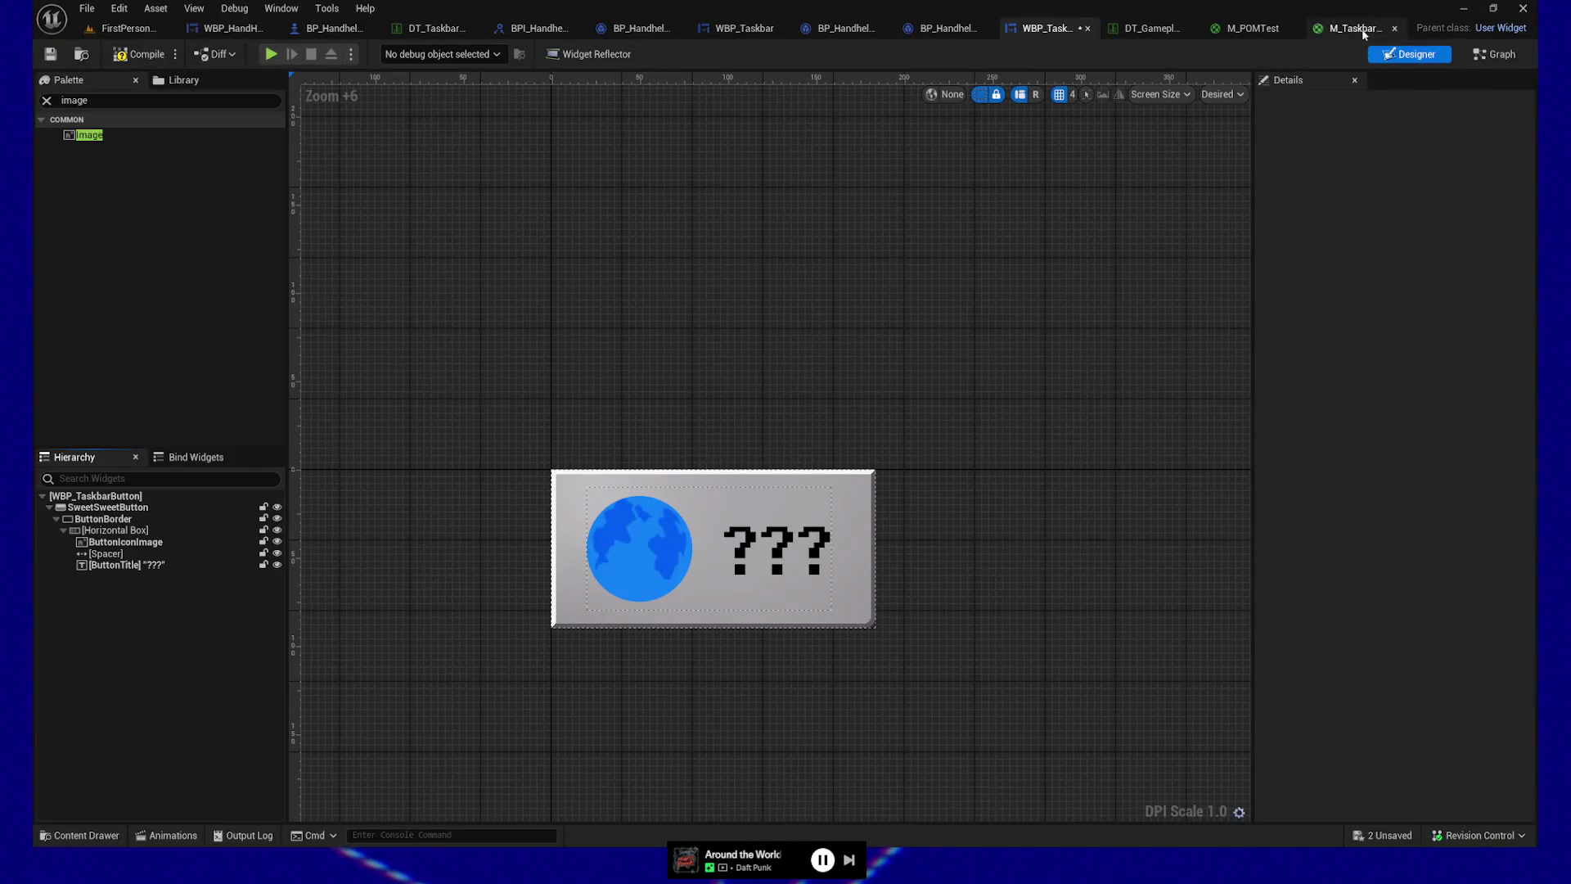
Step: In M_TaskbarButton, wire the Texture Sample's alpha (A) into Opacity and save the material
click(1350, 28)
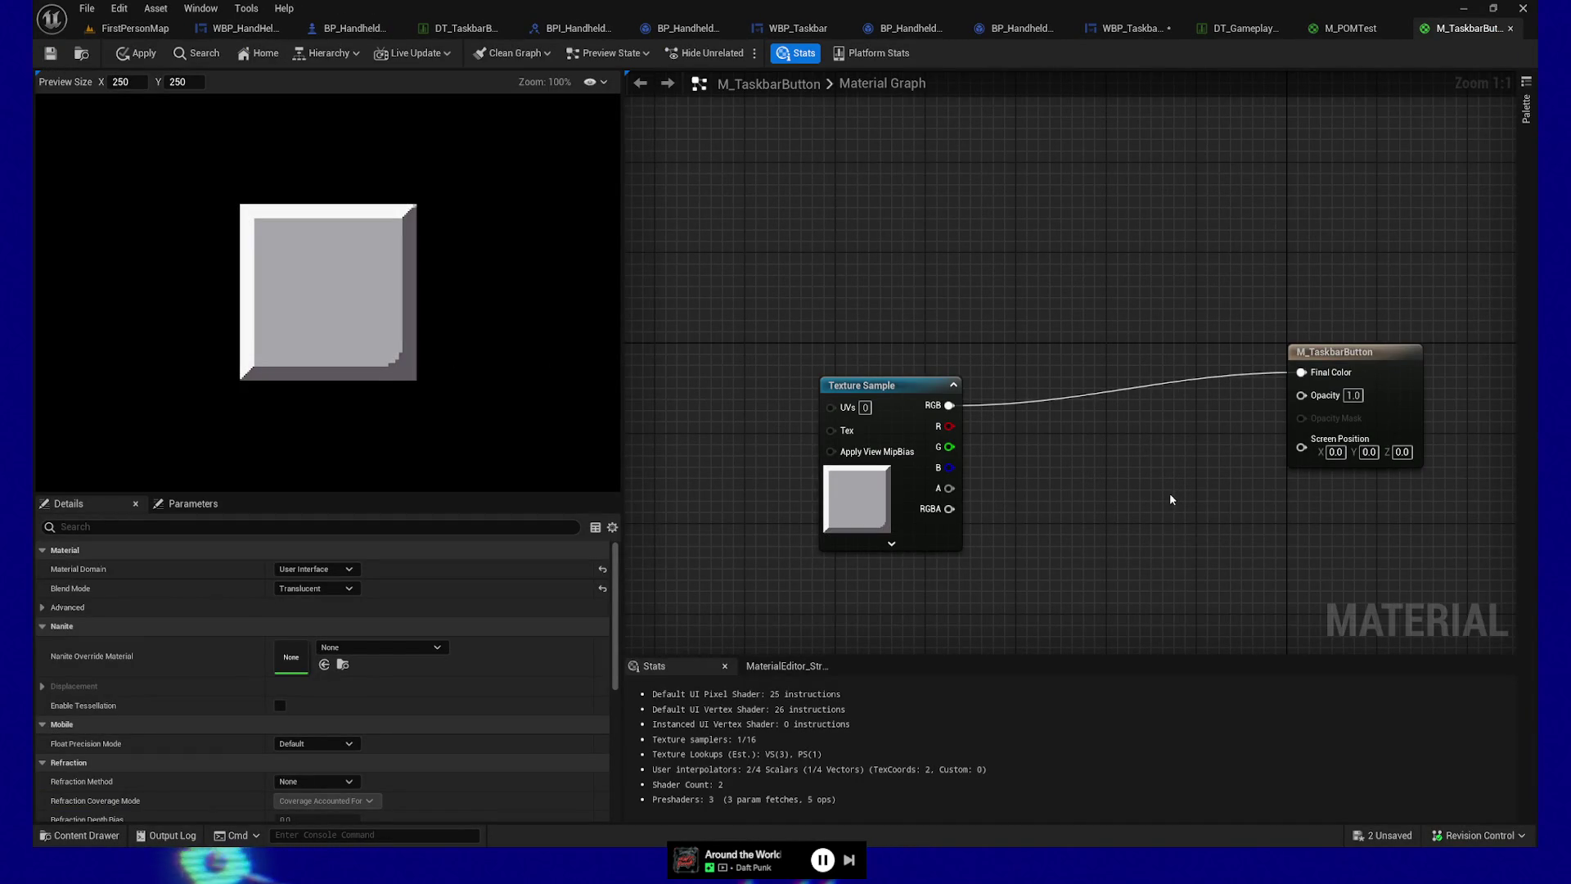
drag(950, 488, 1304, 399)
click(50, 52)
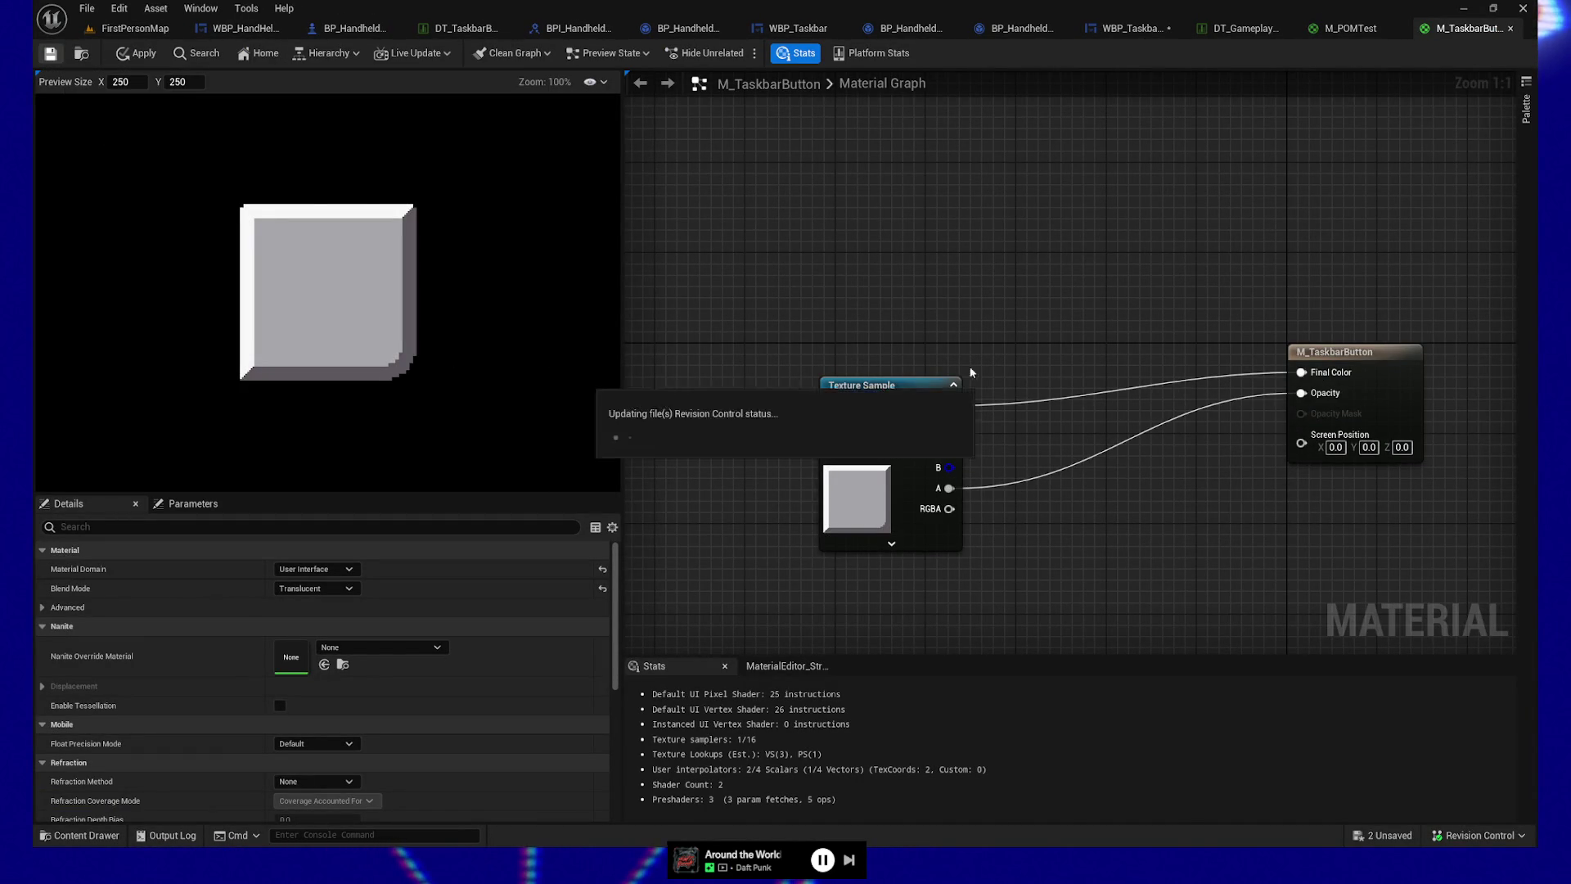
drag(901, 391, 894, 370)
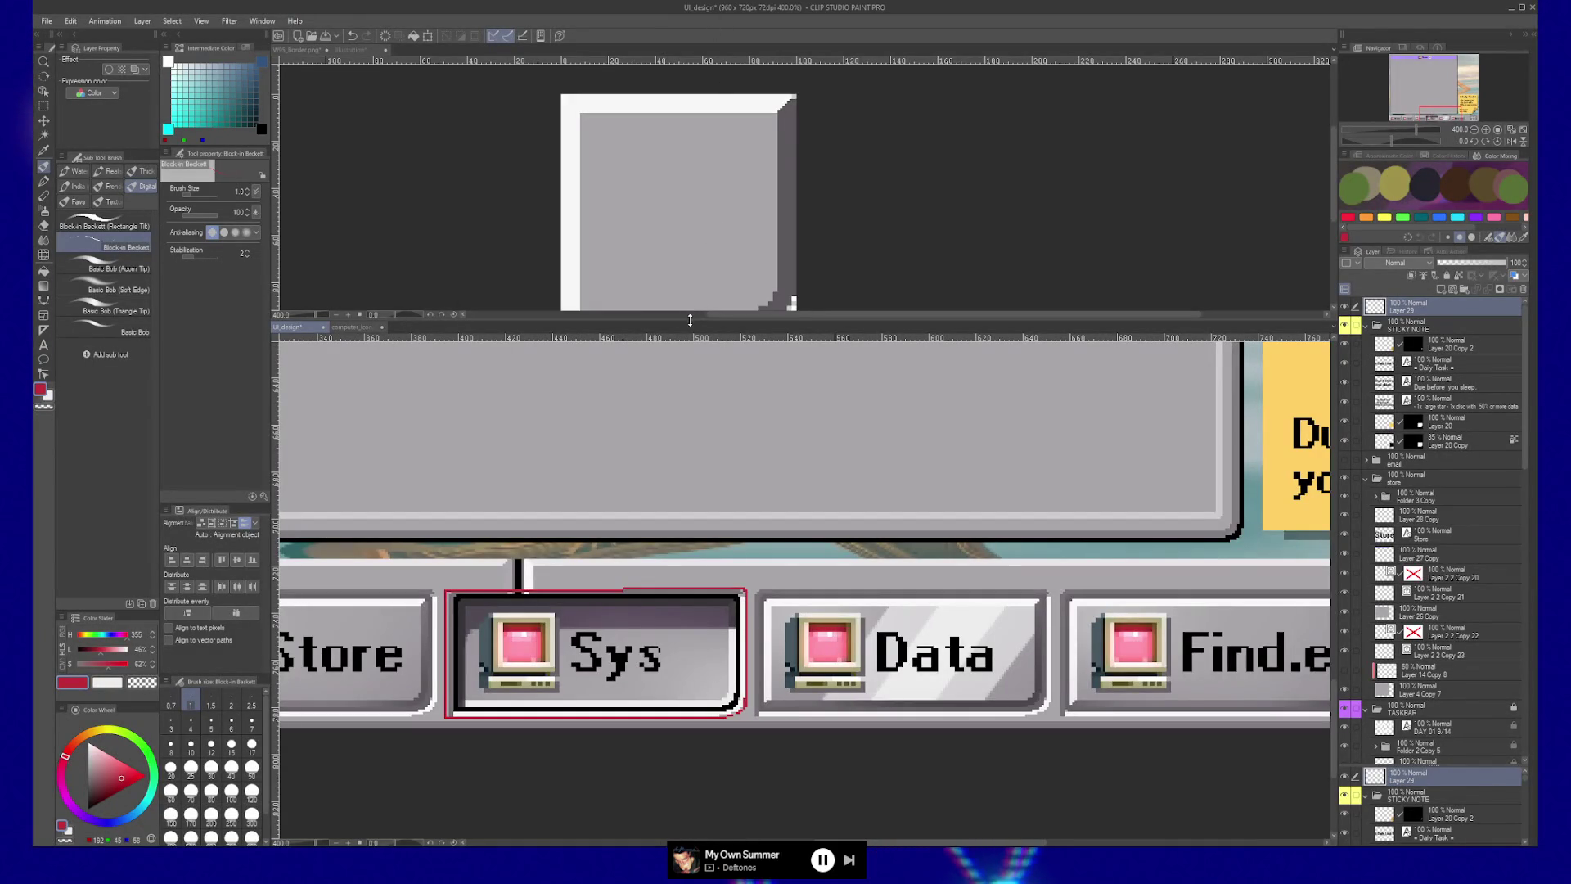
Step: Duplicate the W95_Border layers and merge the copies into one layer
drag(696, 317, 702, 566)
click(1216, 314)
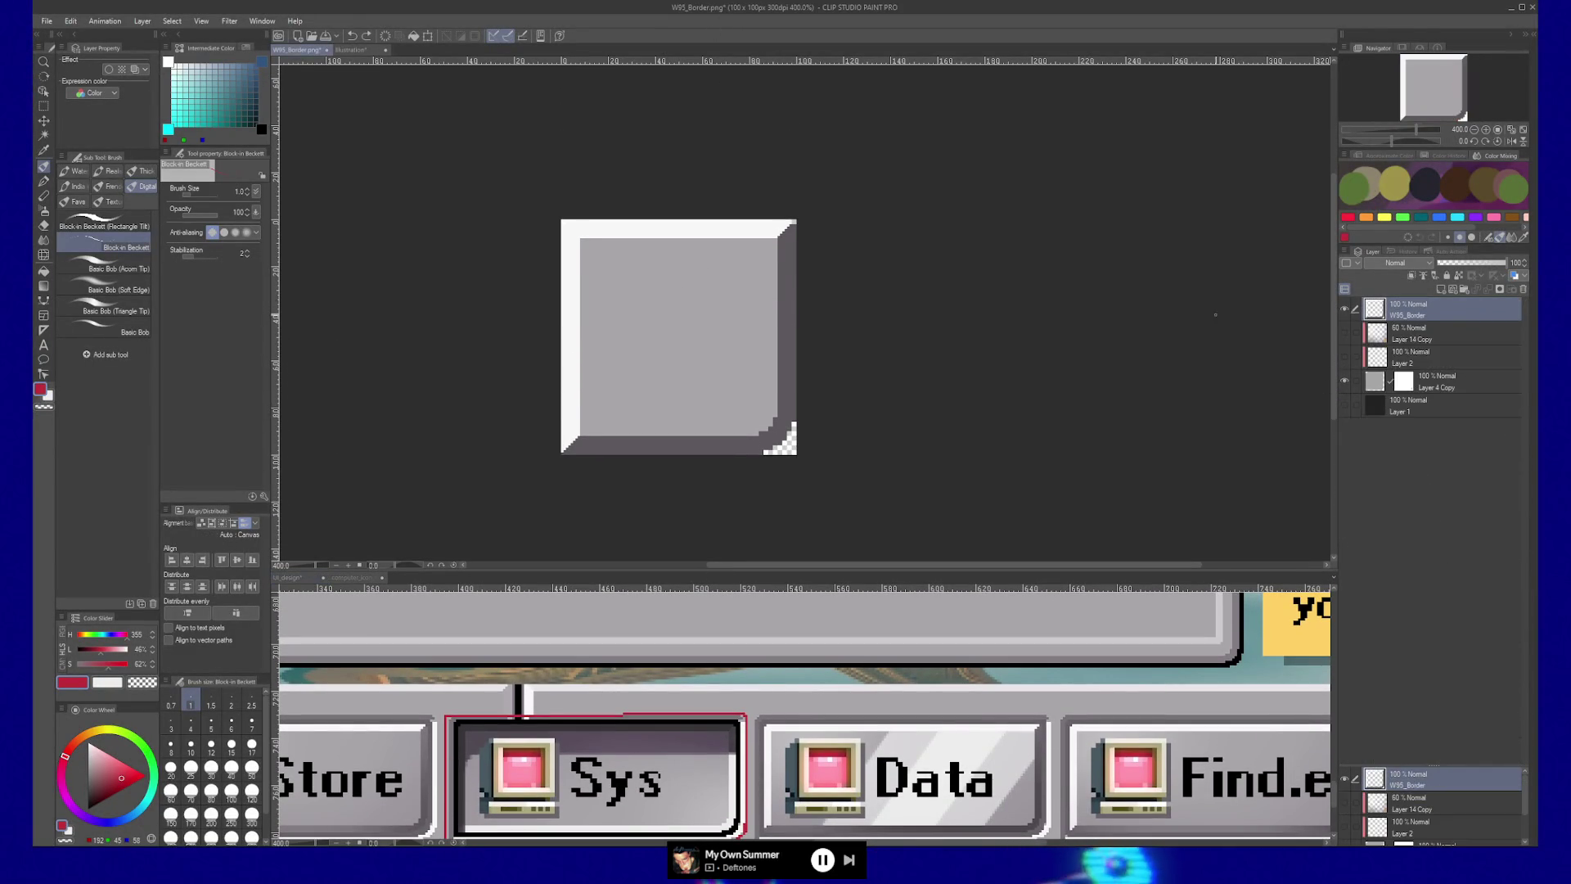
click(1346, 309)
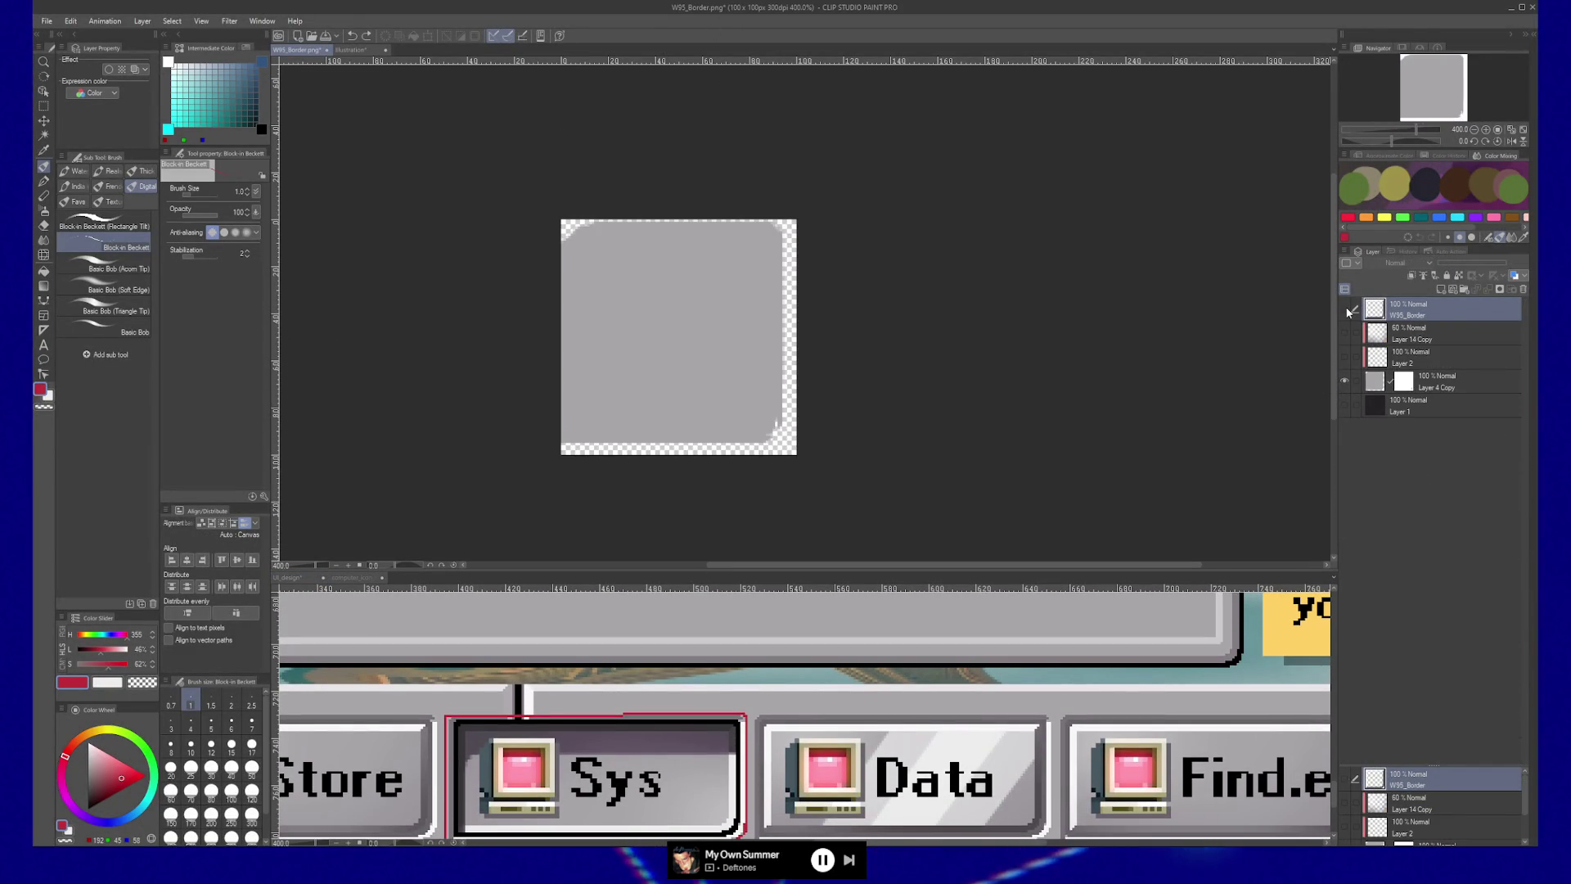
click(1345, 310)
ctrl+click(1378, 382)
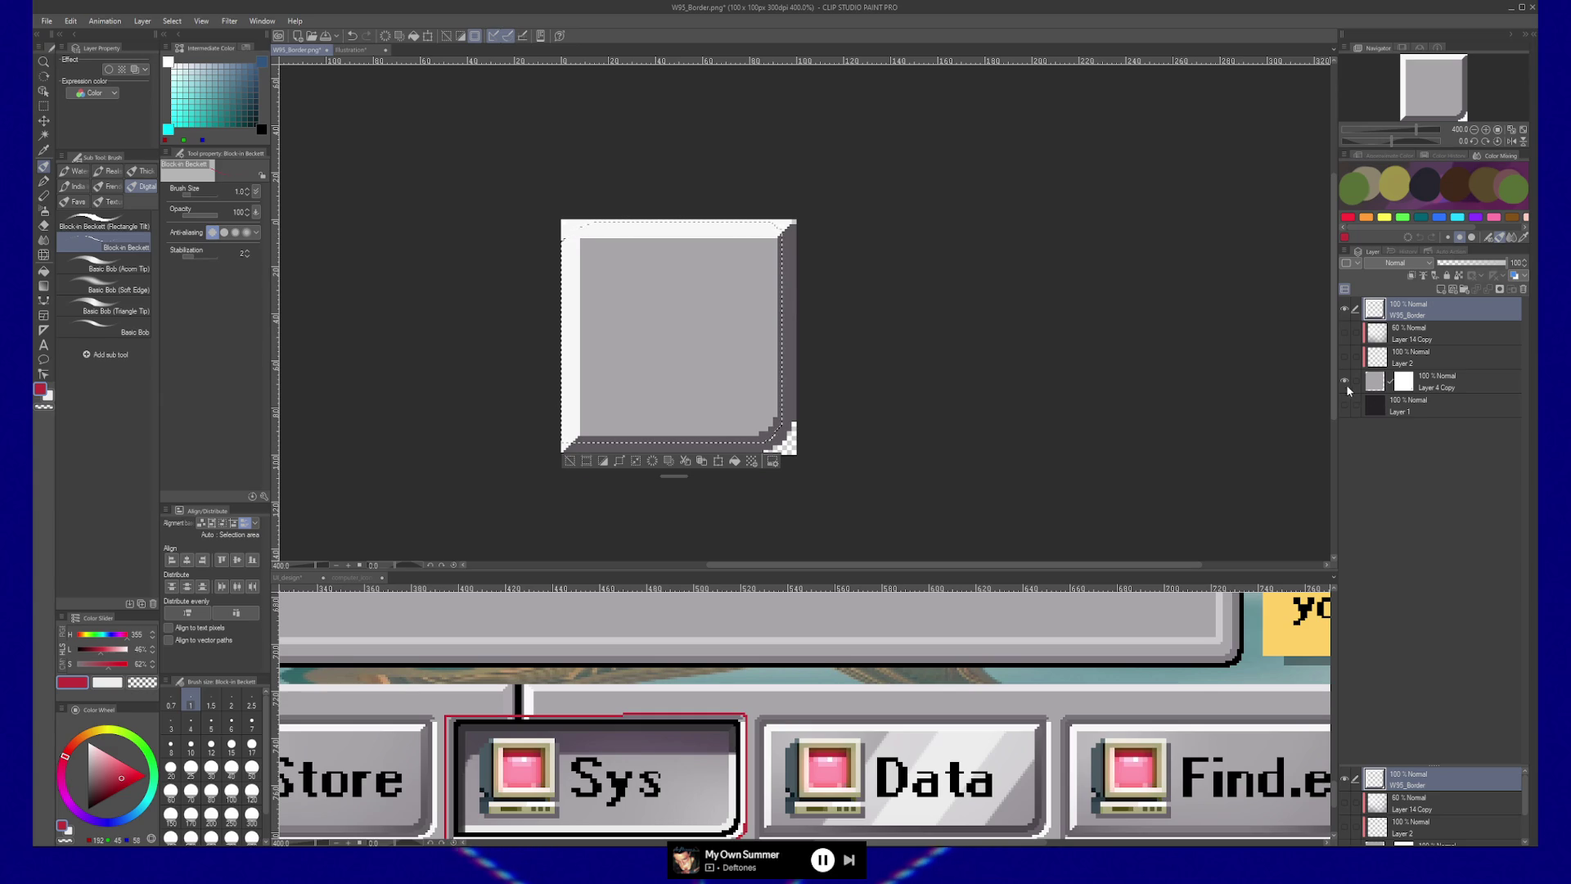
key(ctrl+d)
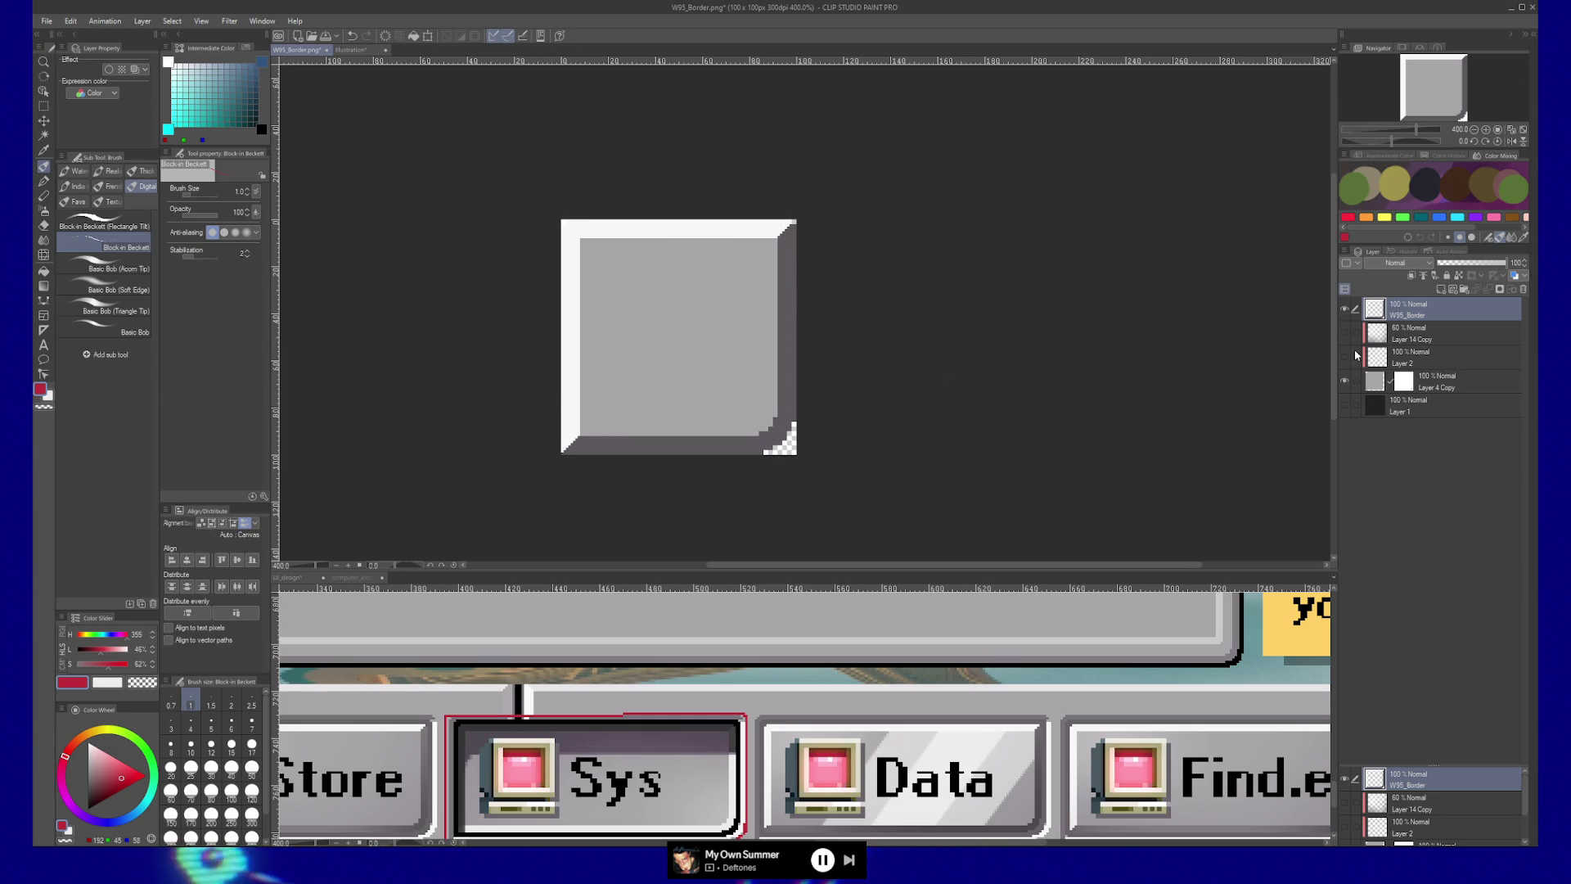
click(1345, 310)
click(1345, 309)
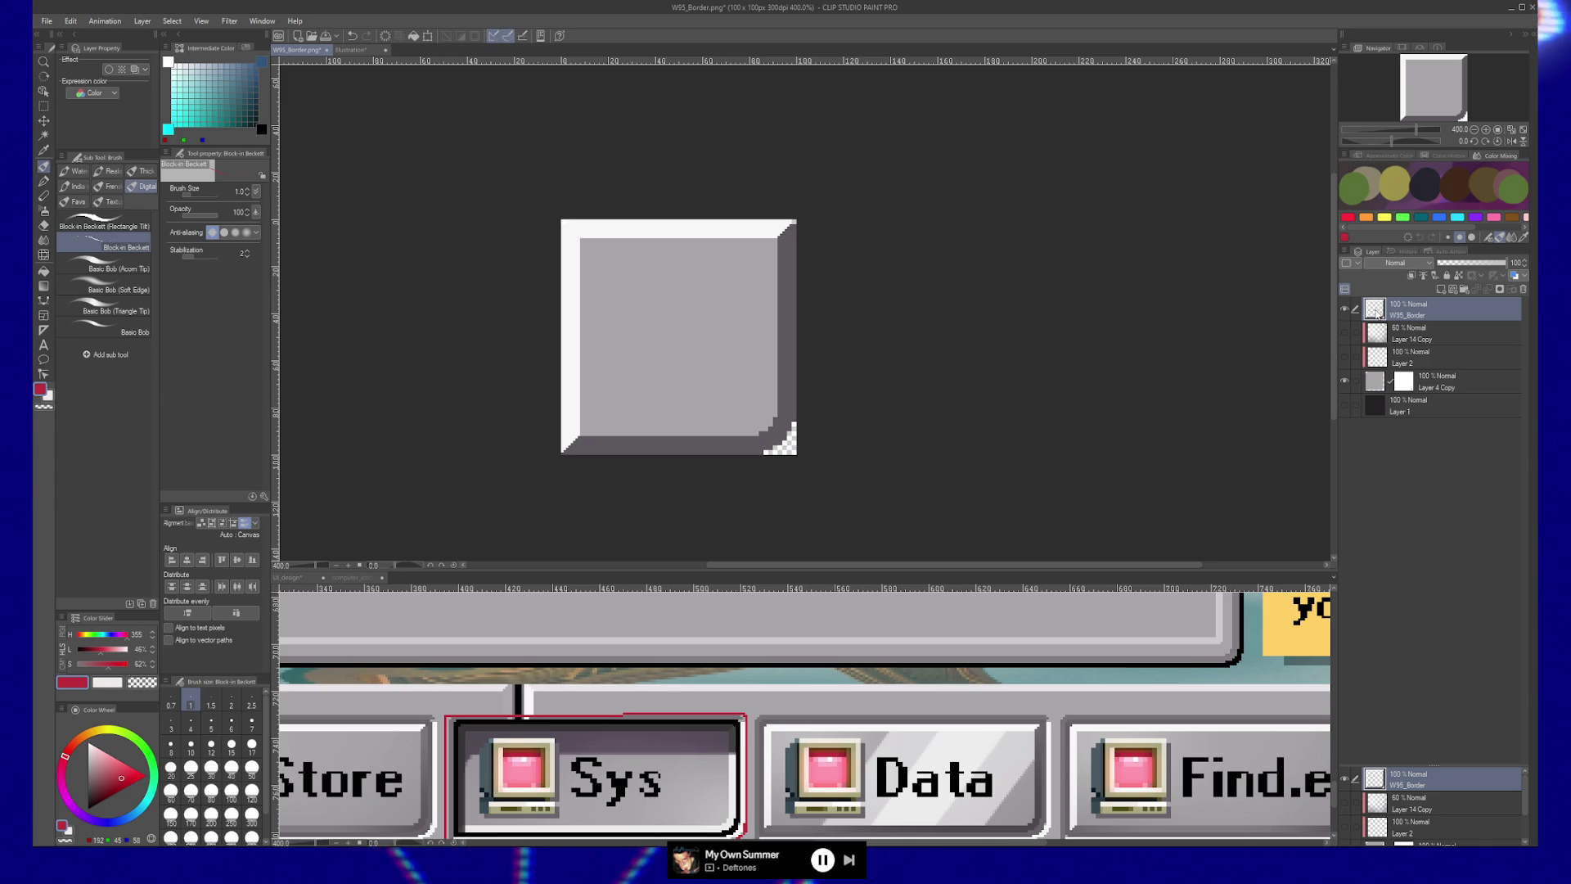
shift+click(1476, 382)
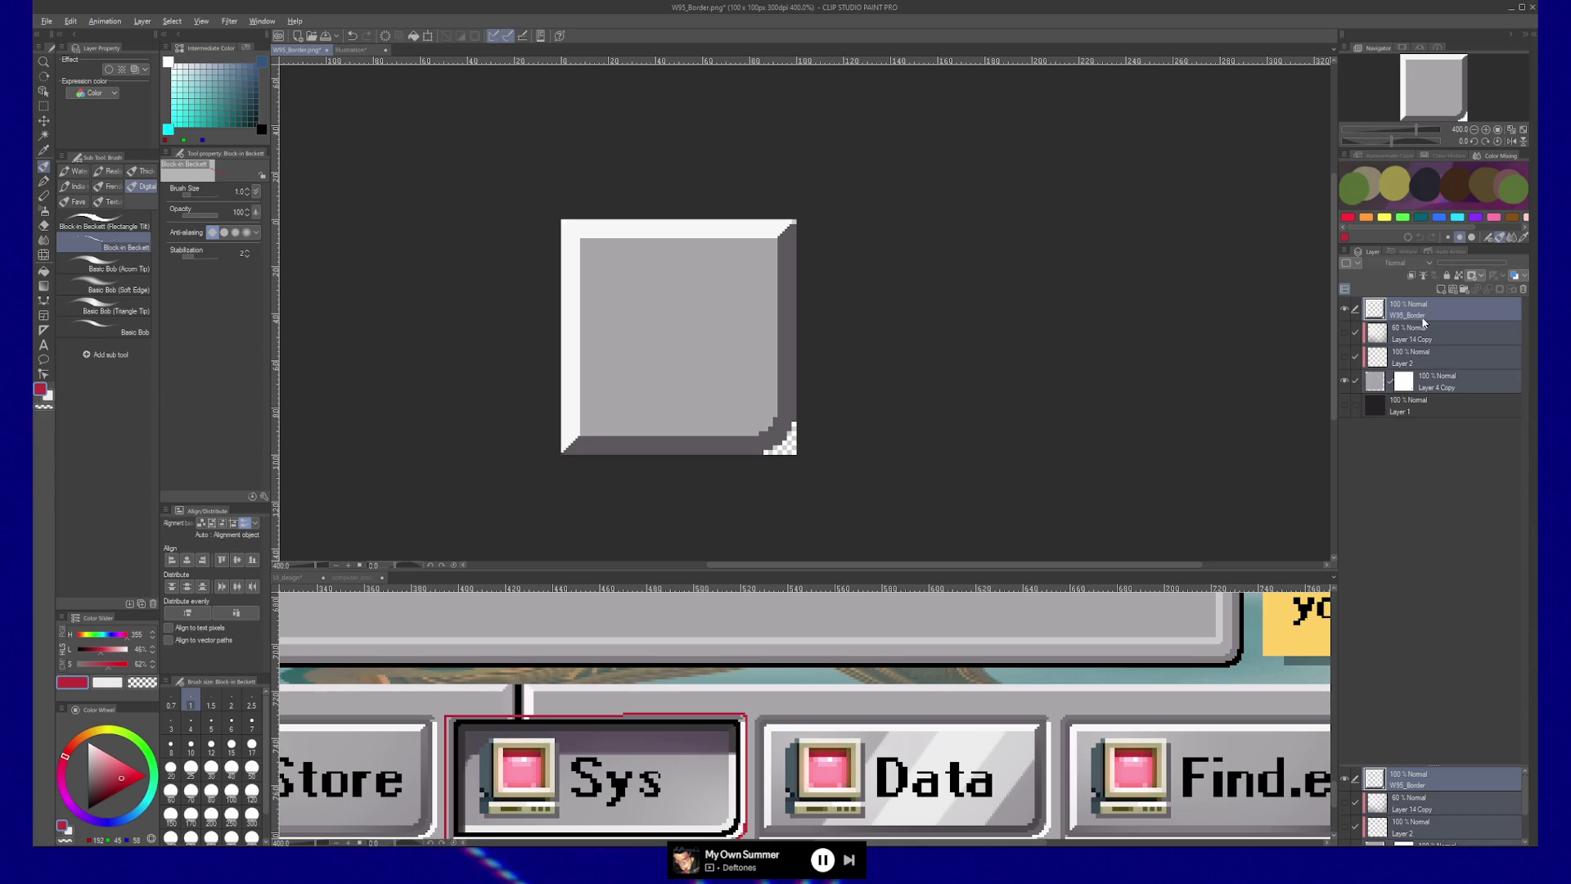
drag(1419, 306, 1442, 289)
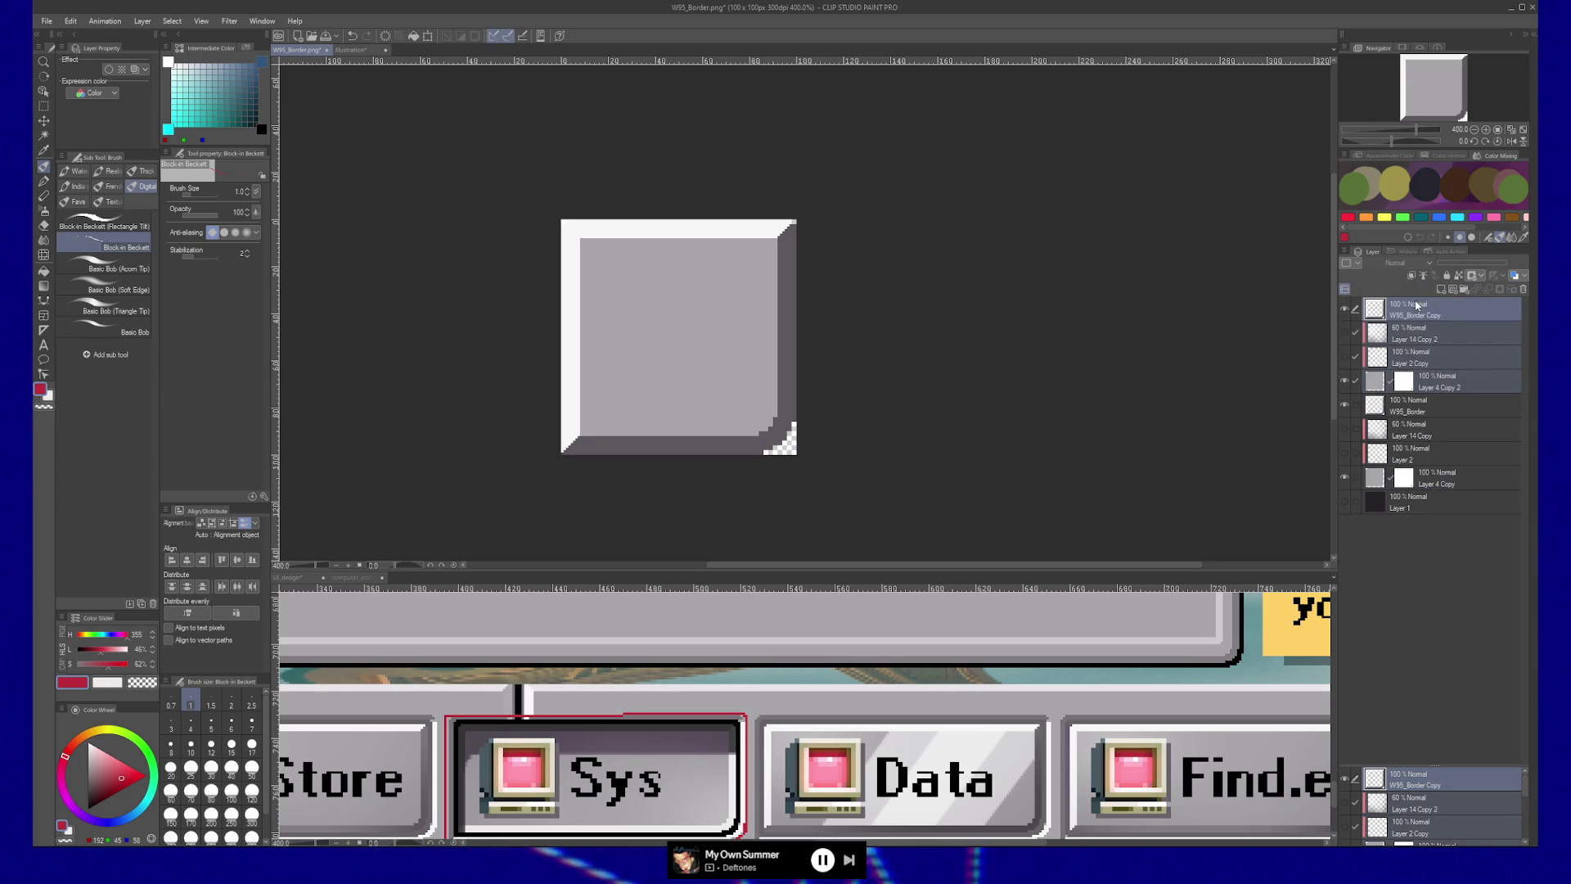
right_click(1399, 301)
click(1454, 558)
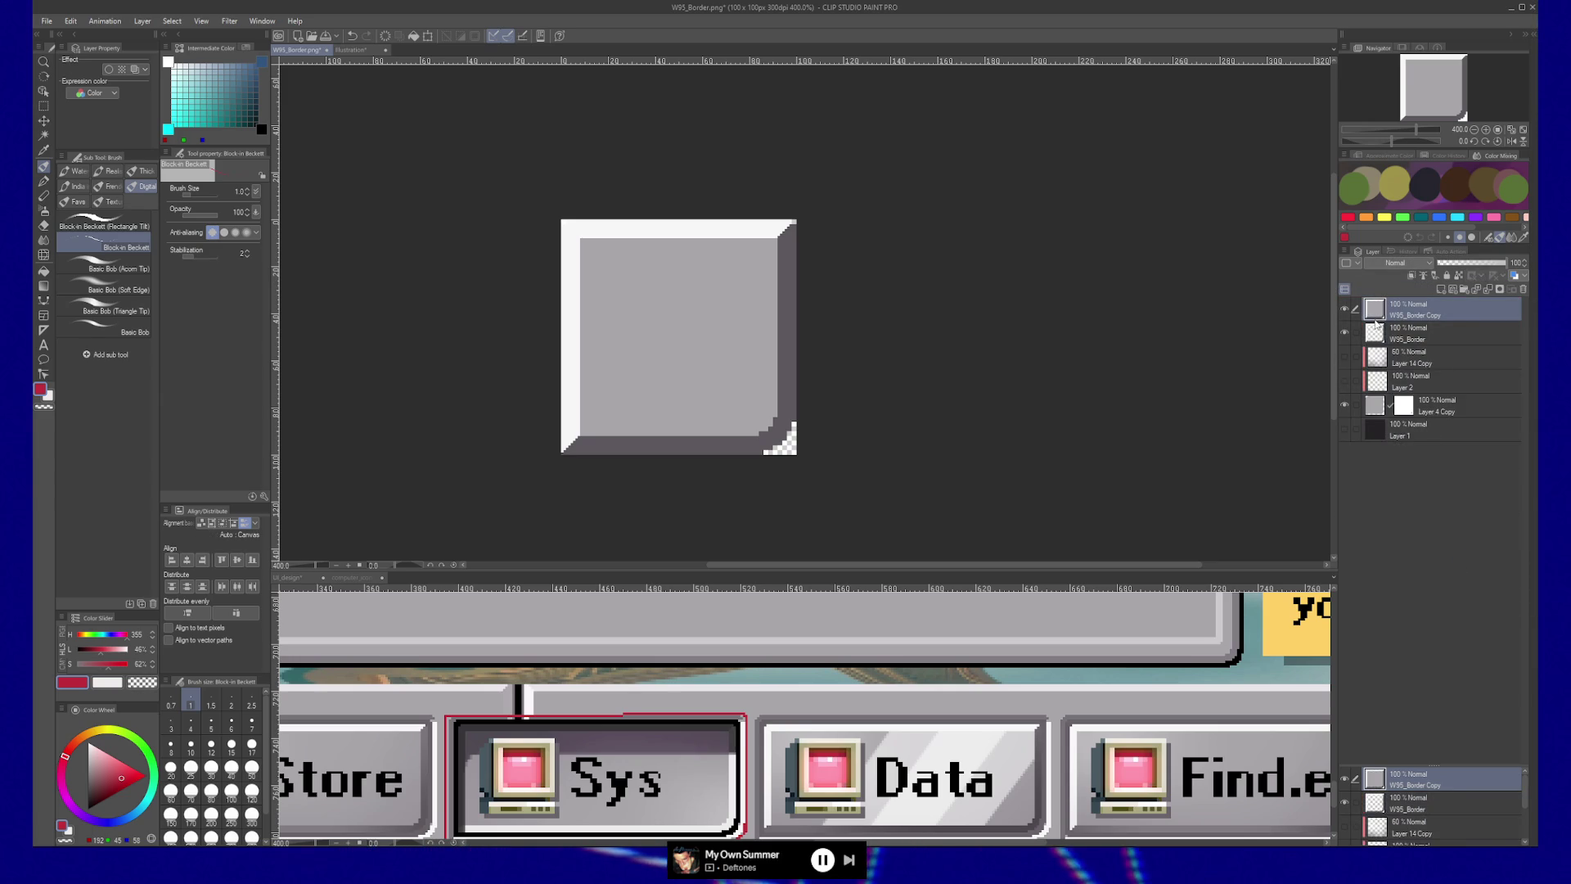
Step: With a soft airbrush in white, paint over the bevelled square's grey shading until it is flat white
key(p)
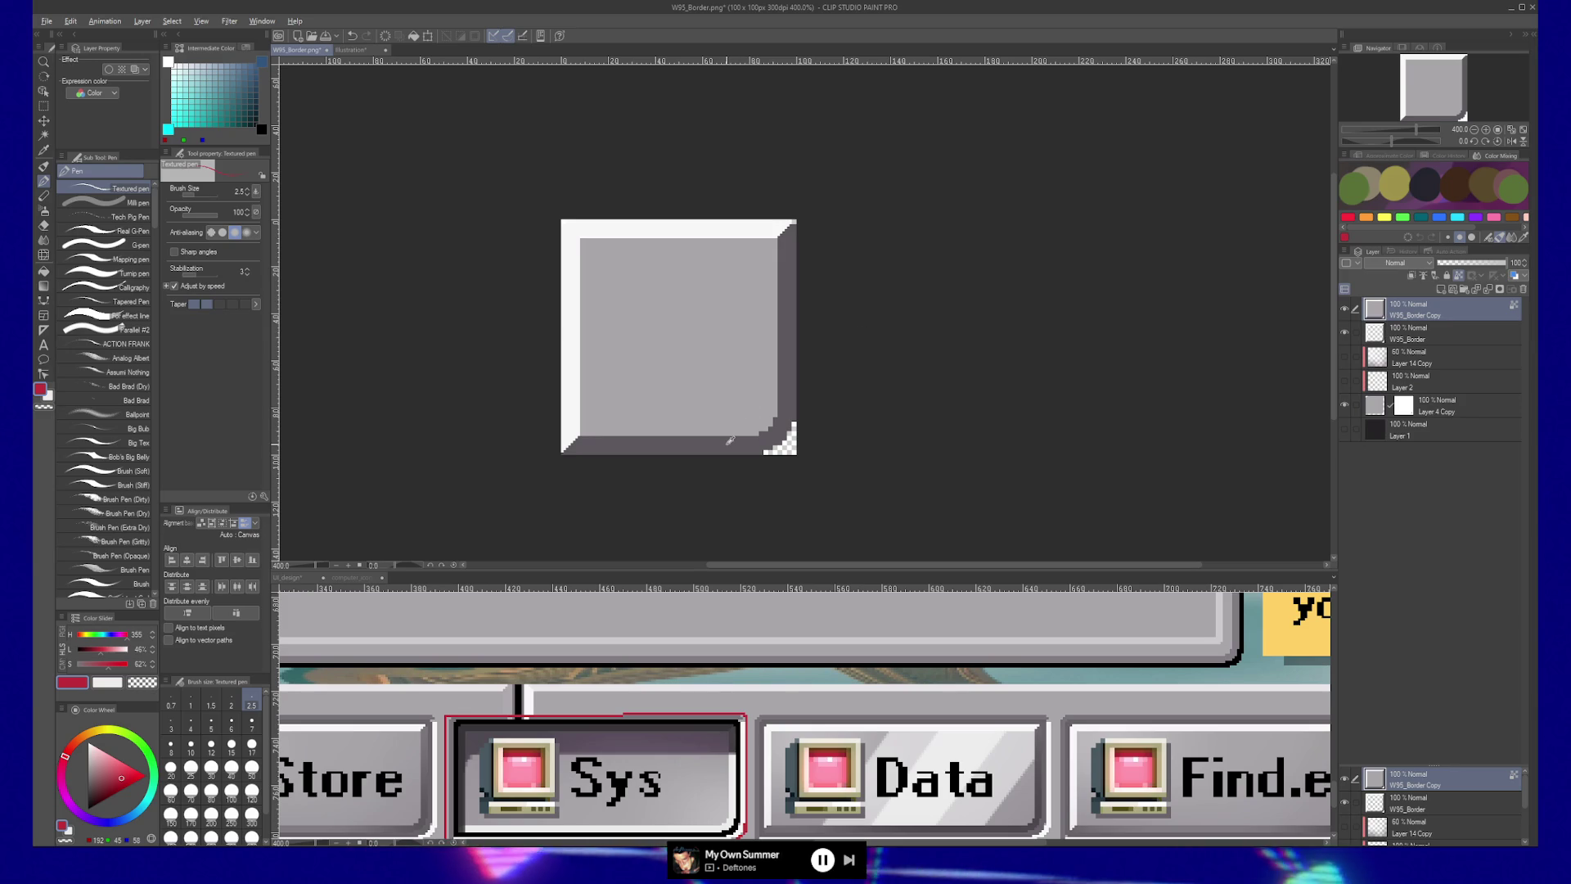
click(82, 802)
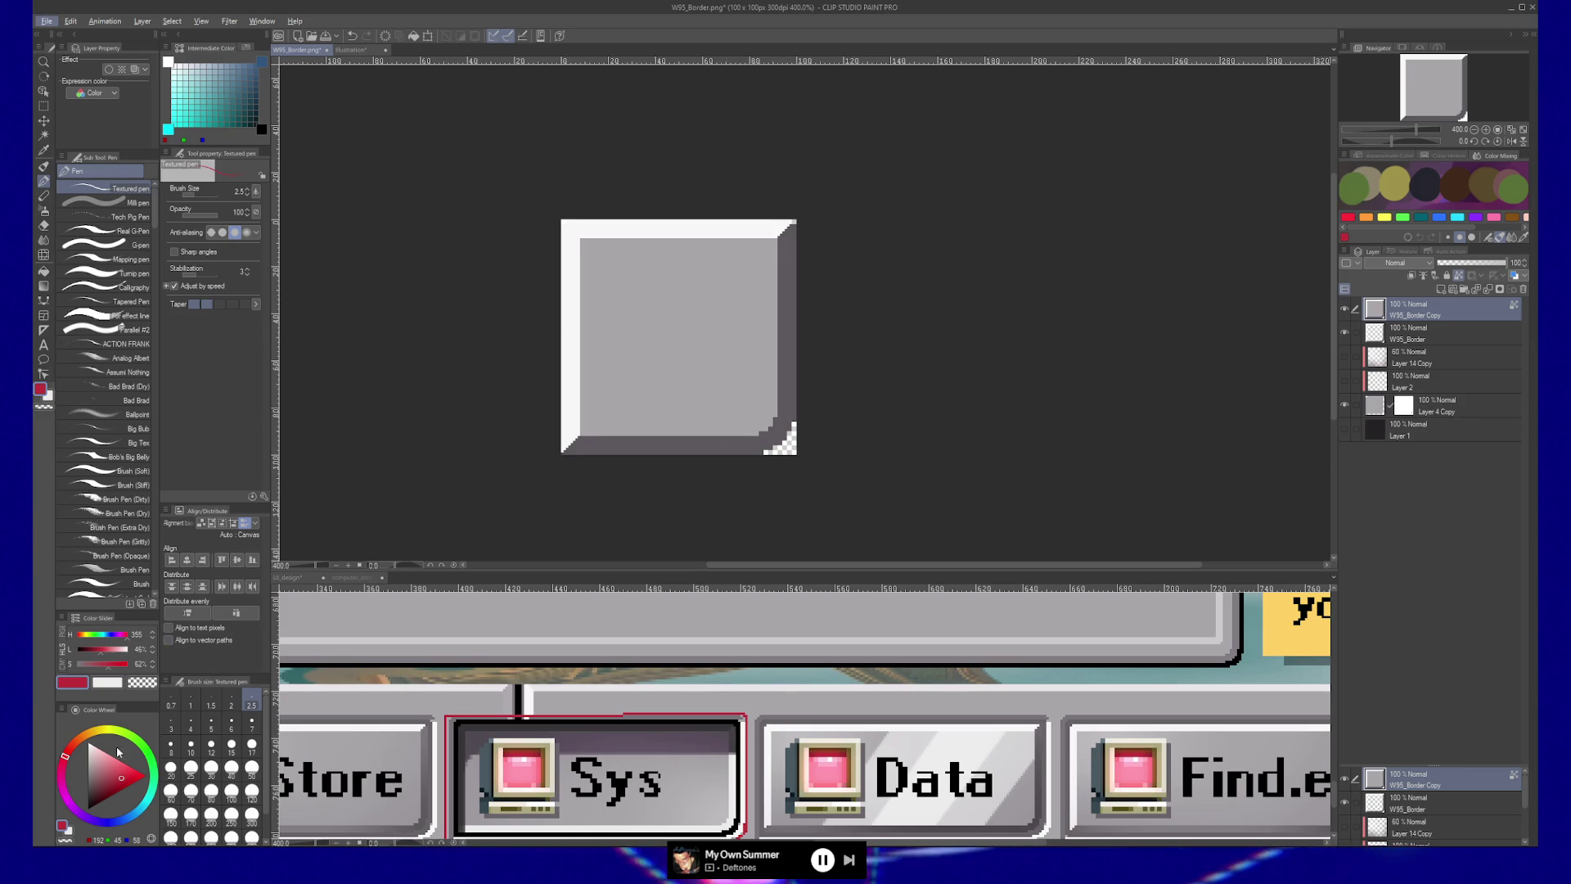
click(88, 808)
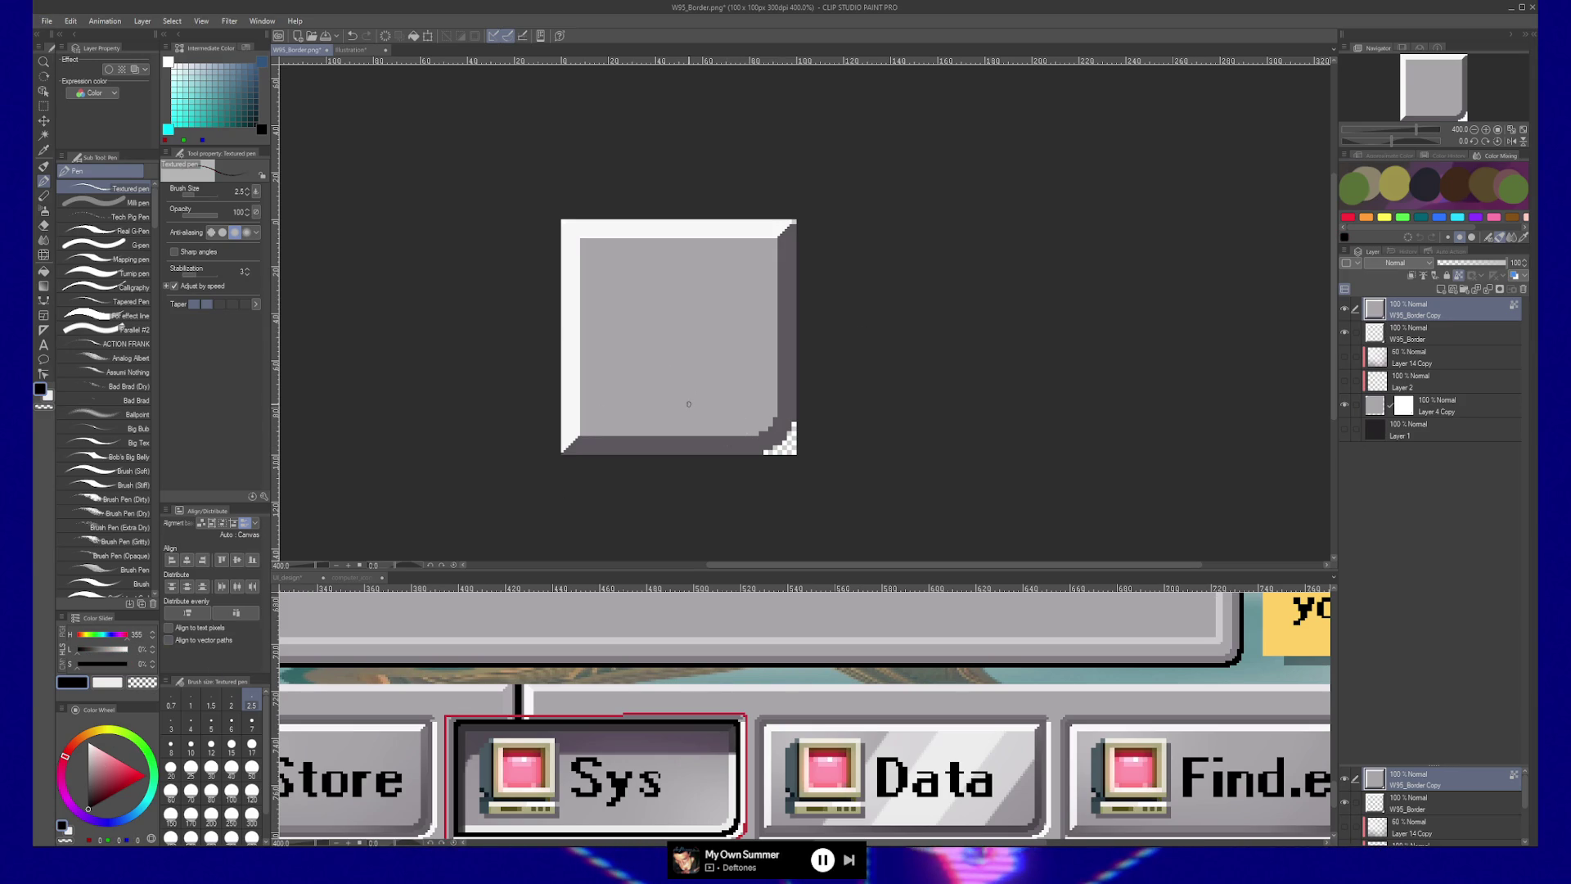
key(p)
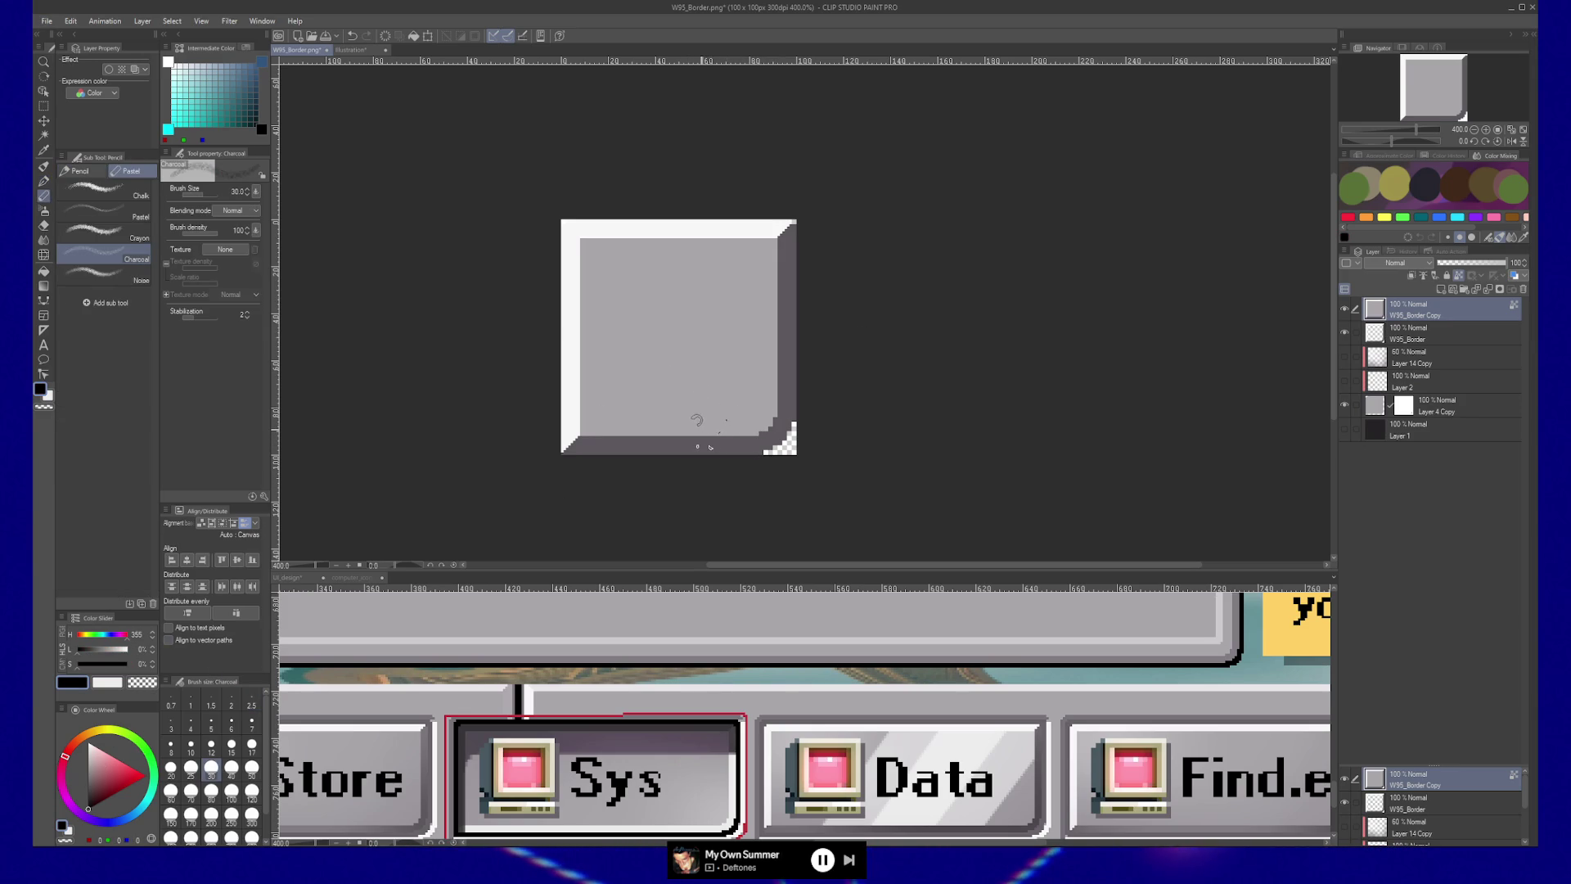
key(b)
key(b)
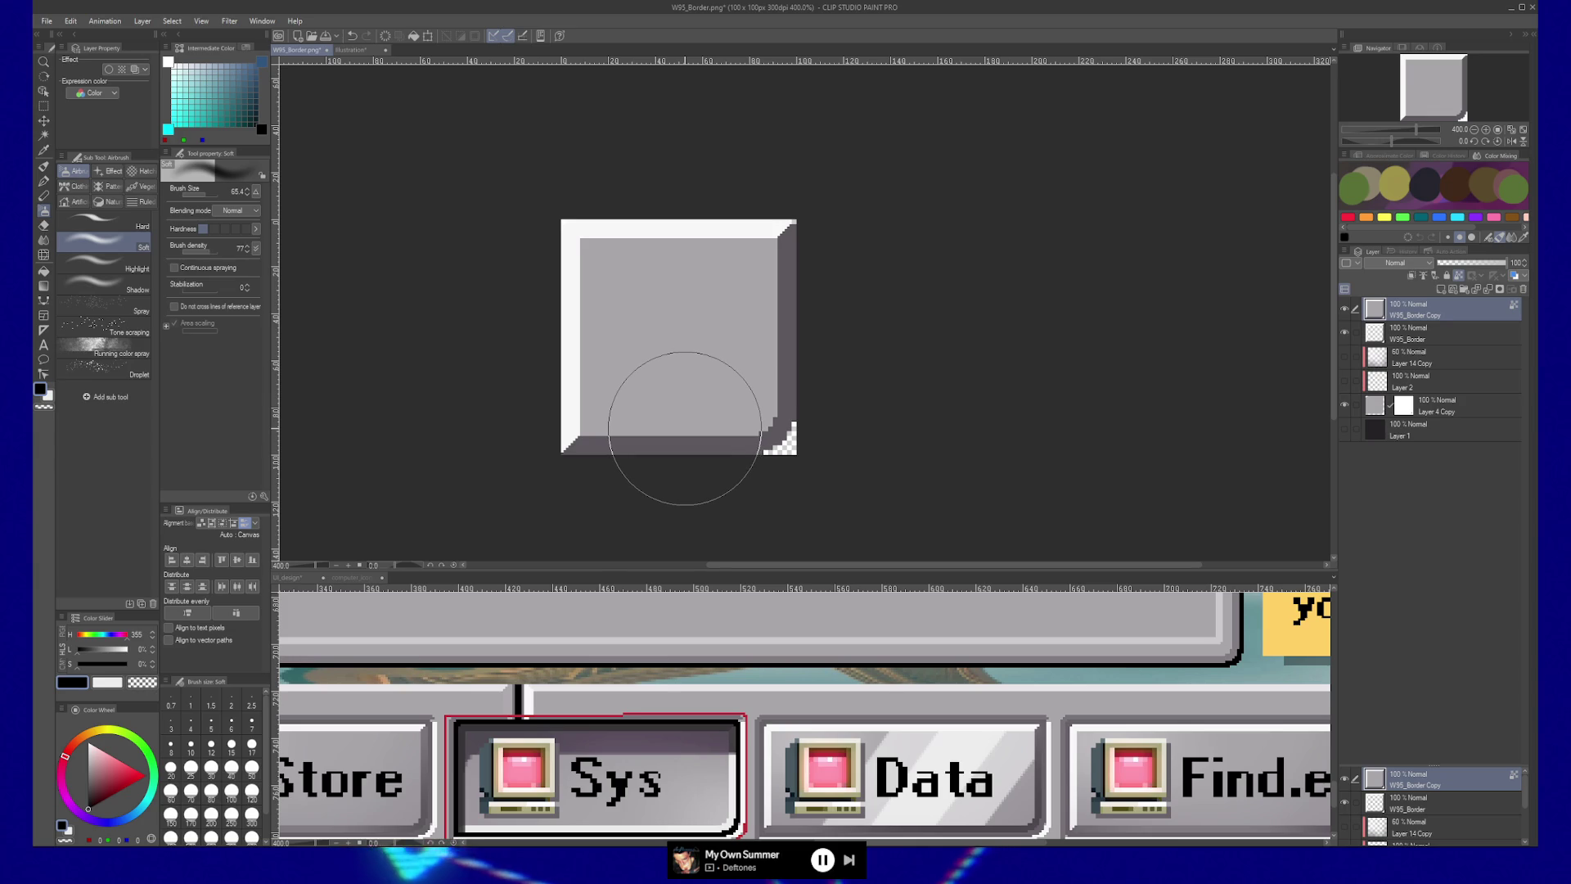
key(x)
mouse_move(676, 421)
mouse_down()
mouse_move(736, 379)
mouse_move(687, 455)
mouse_move(698, 350)
mouse_move(639, 309)
mouse_up()
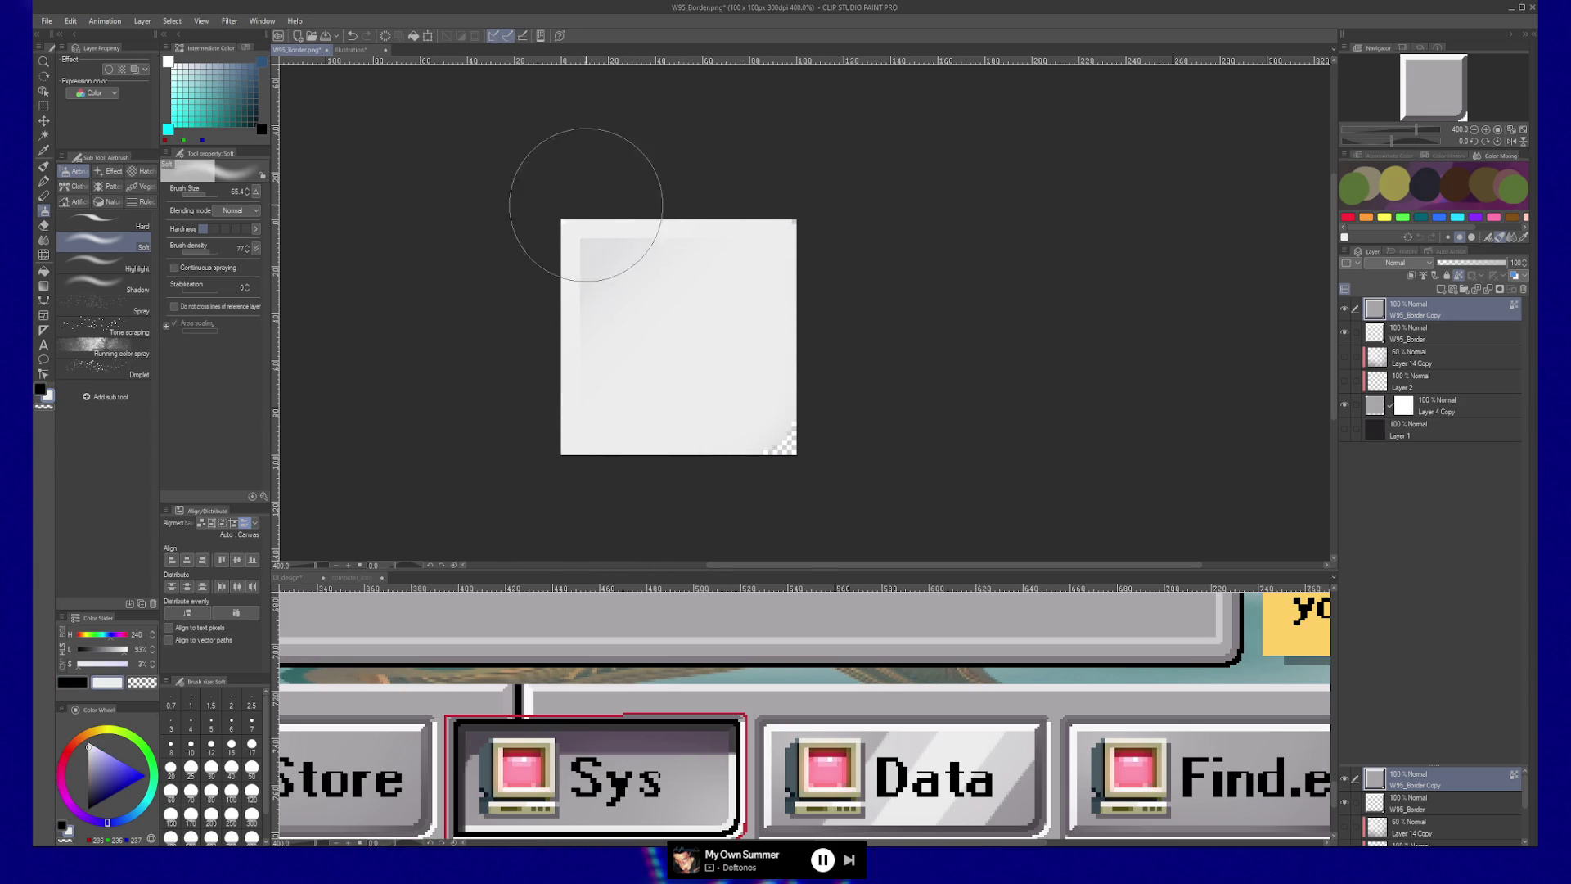
drag(585, 205, 417, 375)
drag(428, 469, 547, 269)
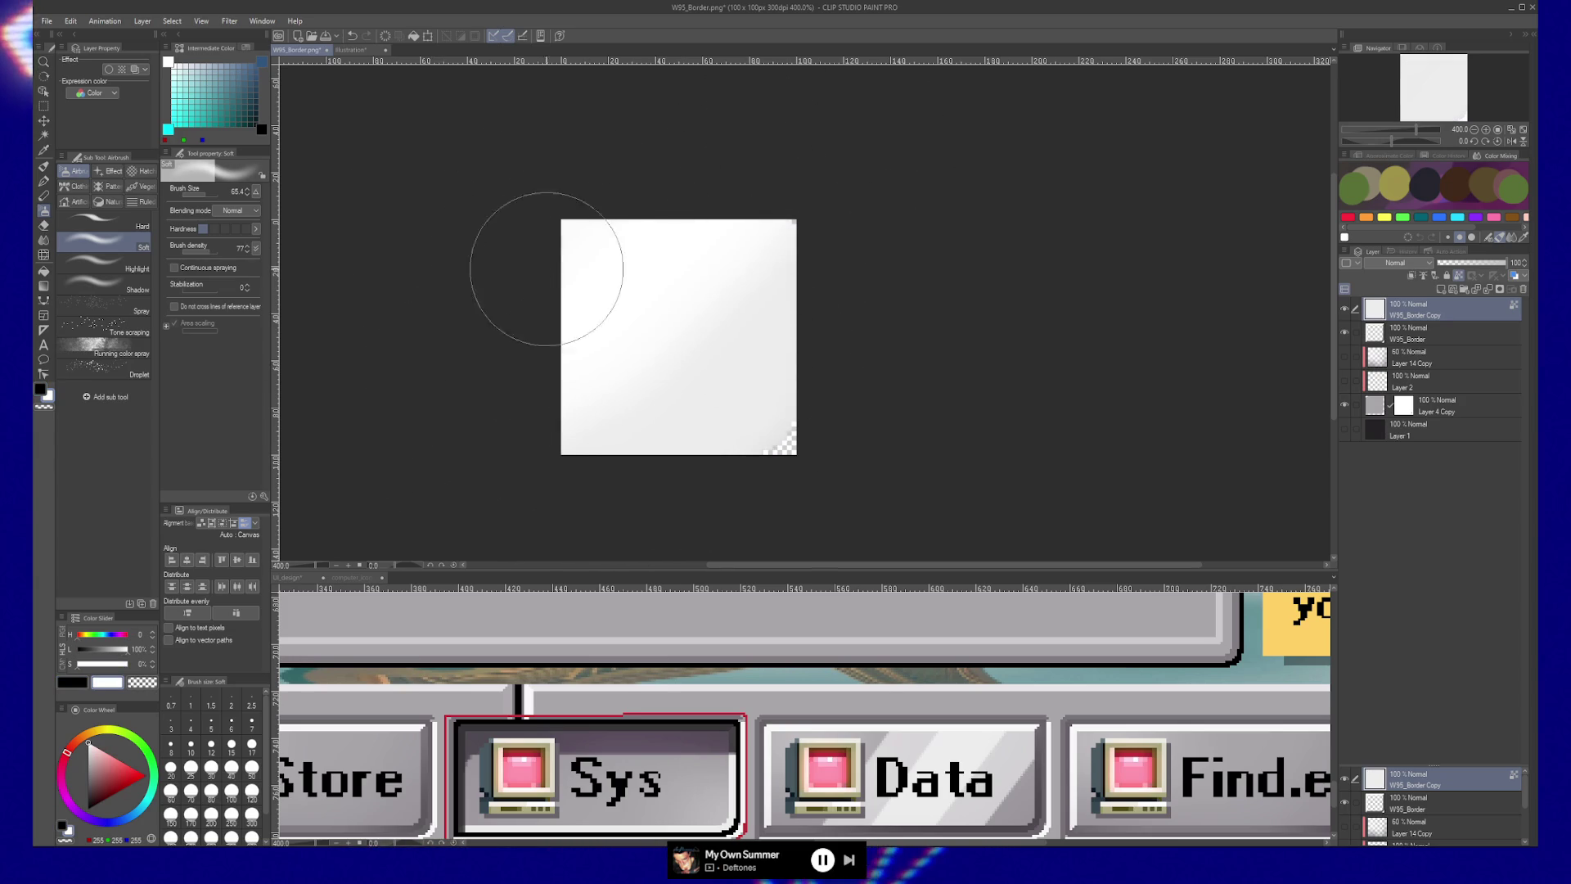
drag(449, 351, 564, 438)
drag(789, 323, 843, 327)
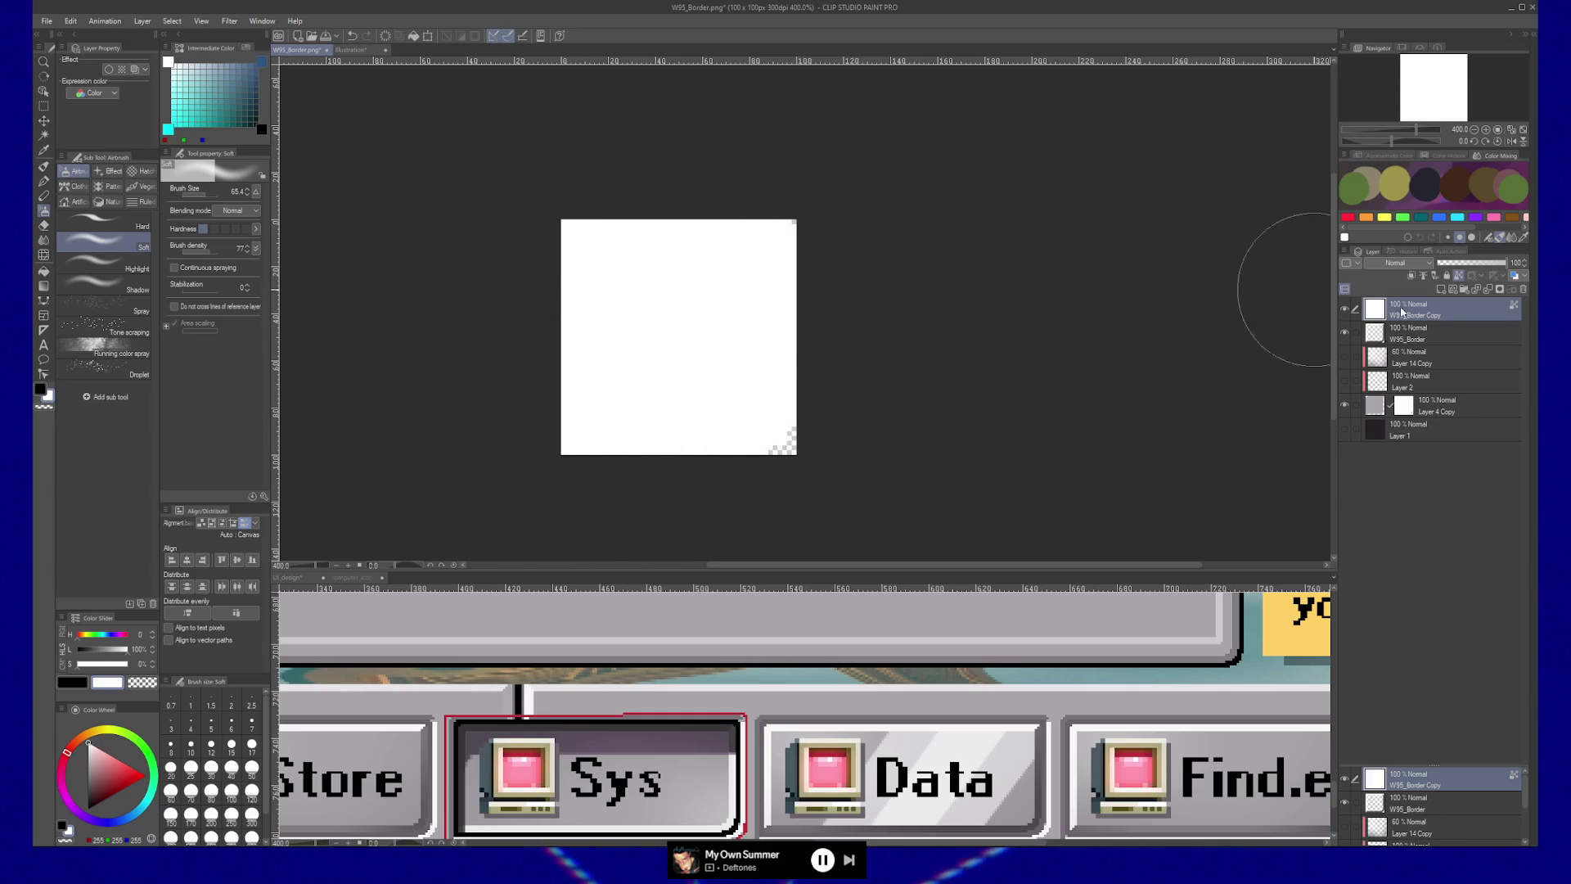
Step: Add a new layer above W95_Border and paint it black beneath the square
click(1426, 336)
key(ctrl+shift+n)
key(x)
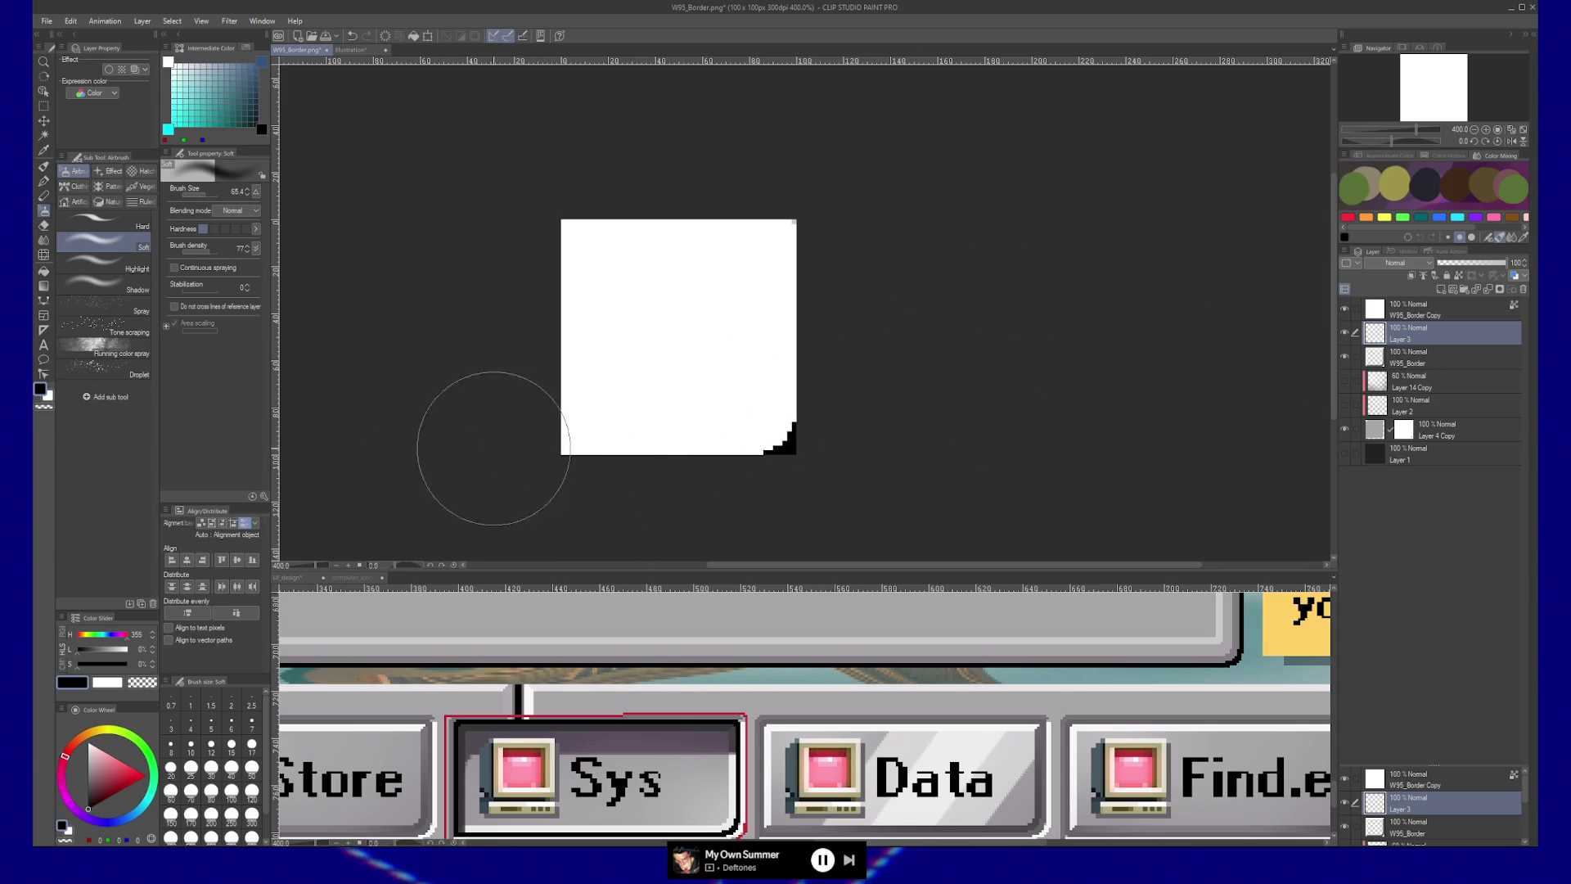
mouse_move(493, 448)
mouse_down()
mouse_move(572, 491)
mouse_move(674, 428)
mouse_move(821, 392)
mouse_move(707, 455)
mouse_up()
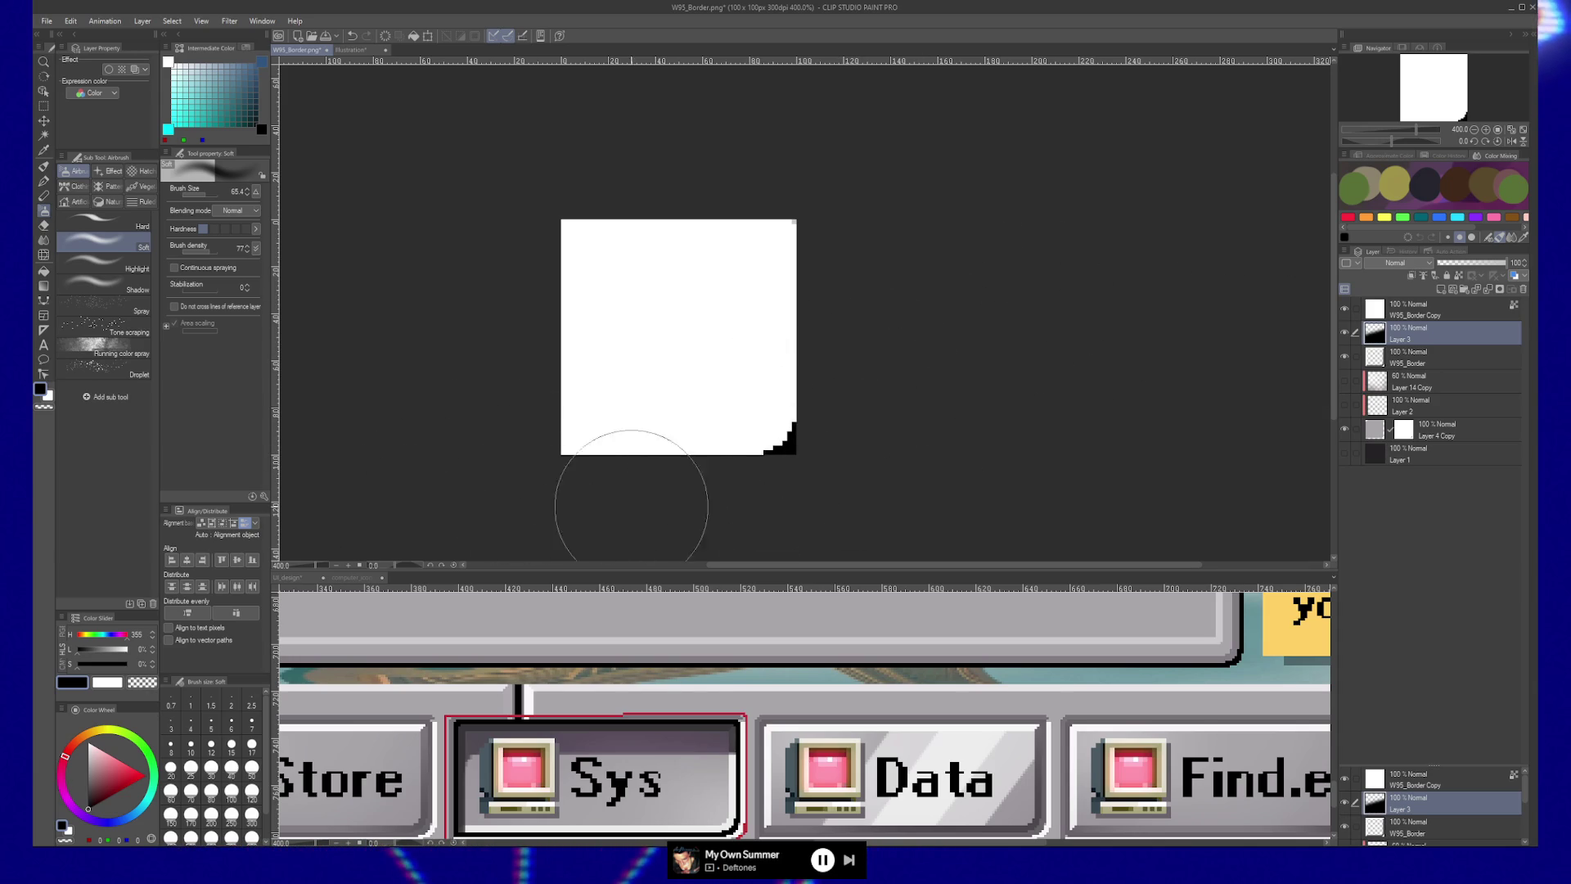
Step: Merge the white layer into Layer 3, then export it via File > Export (Single Layer) > .png
right_click(1415, 312)
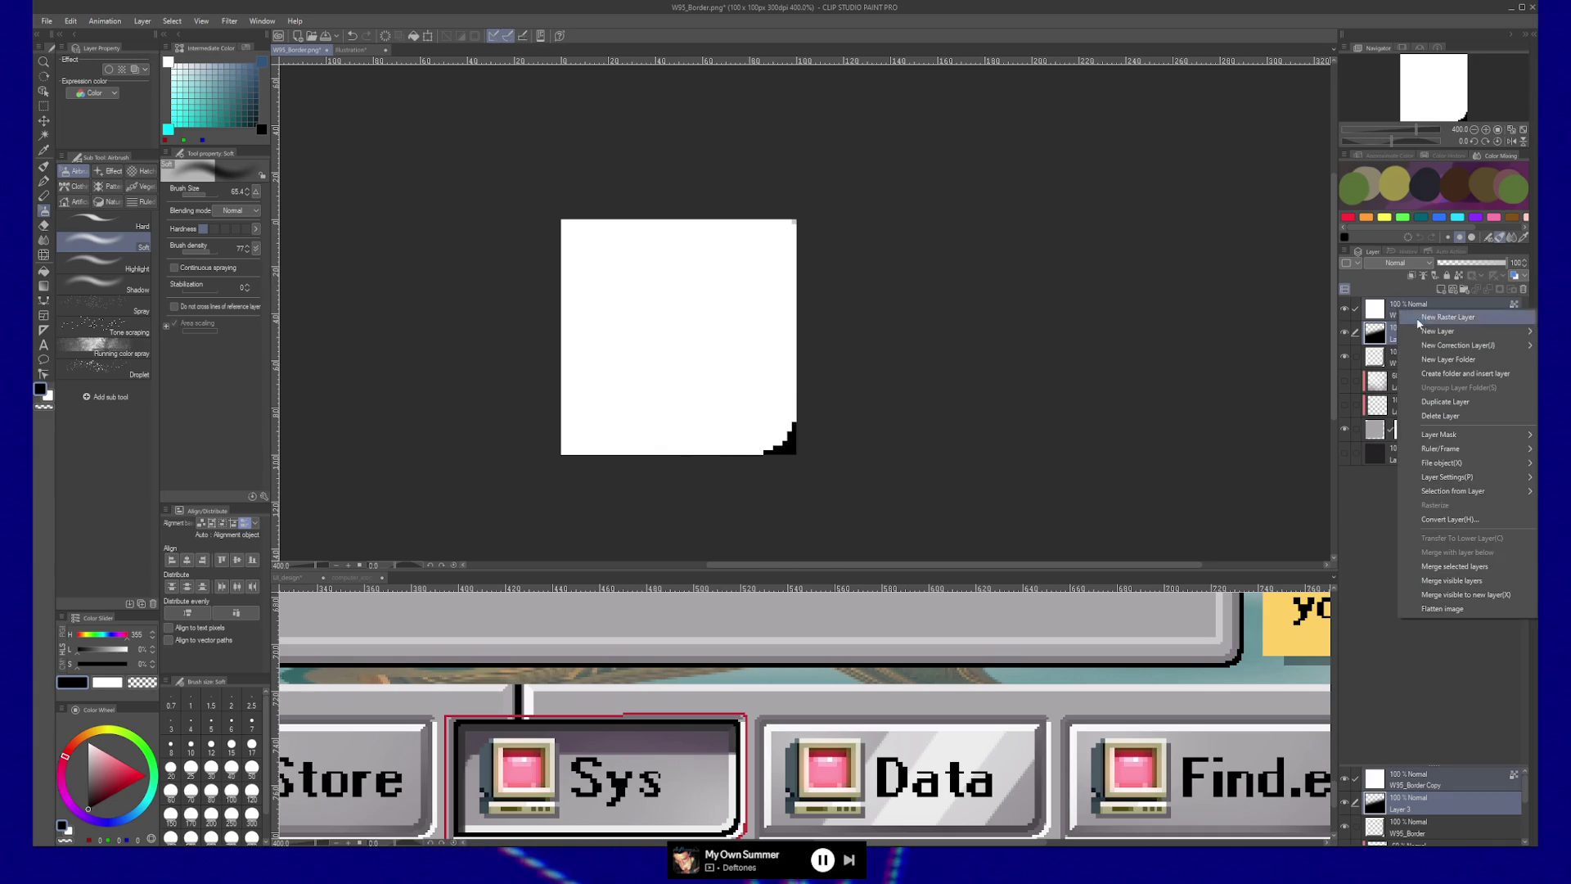
click(1448, 561)
click(47, 21)
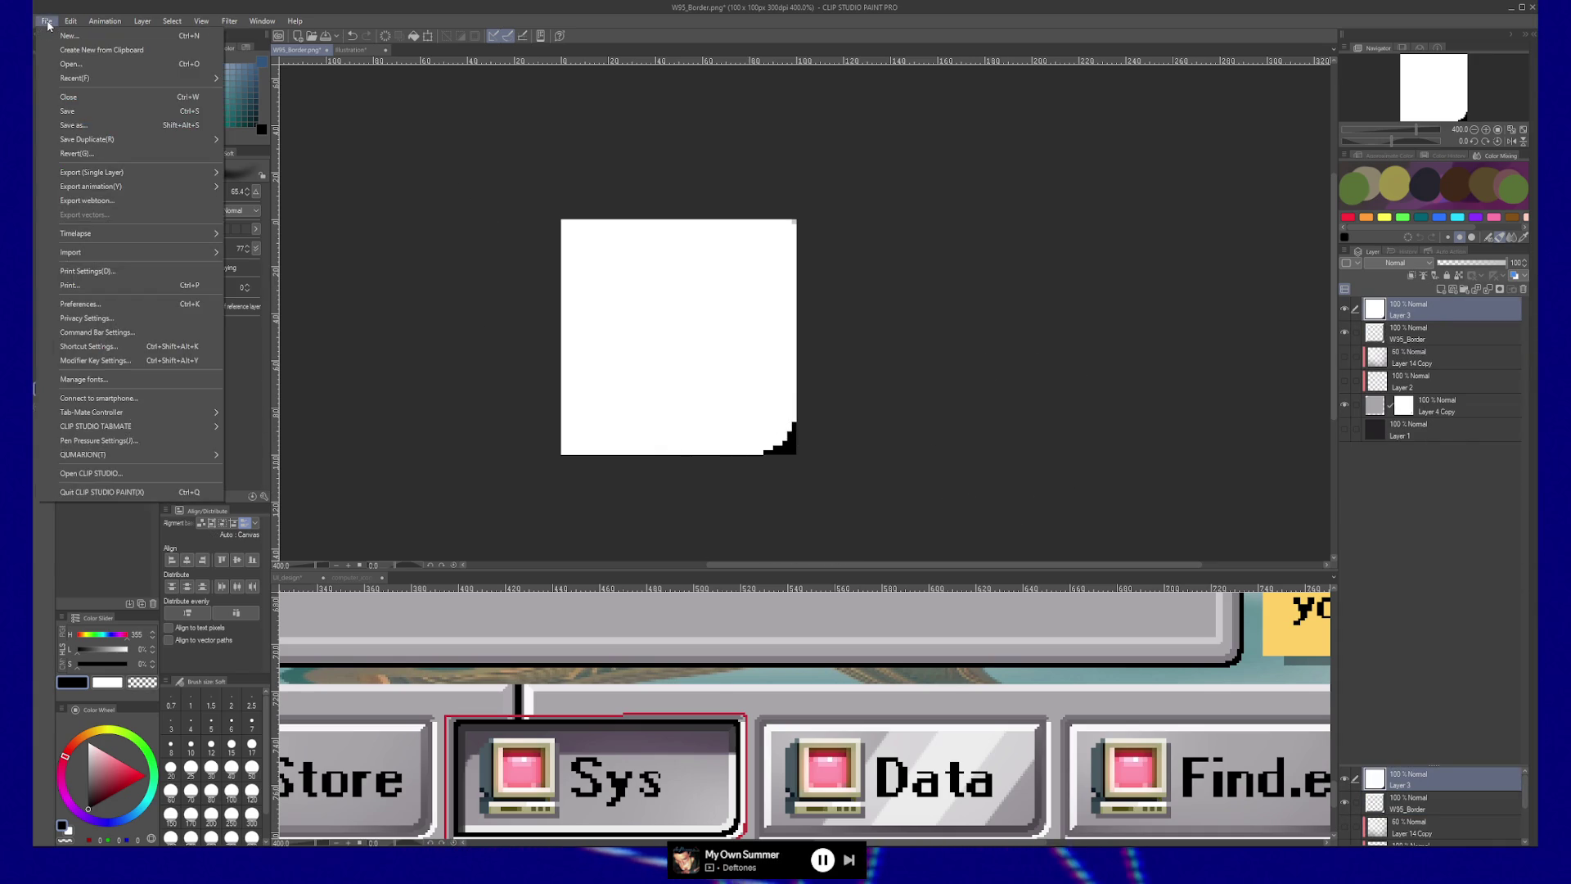
mouse_move(89, 138)
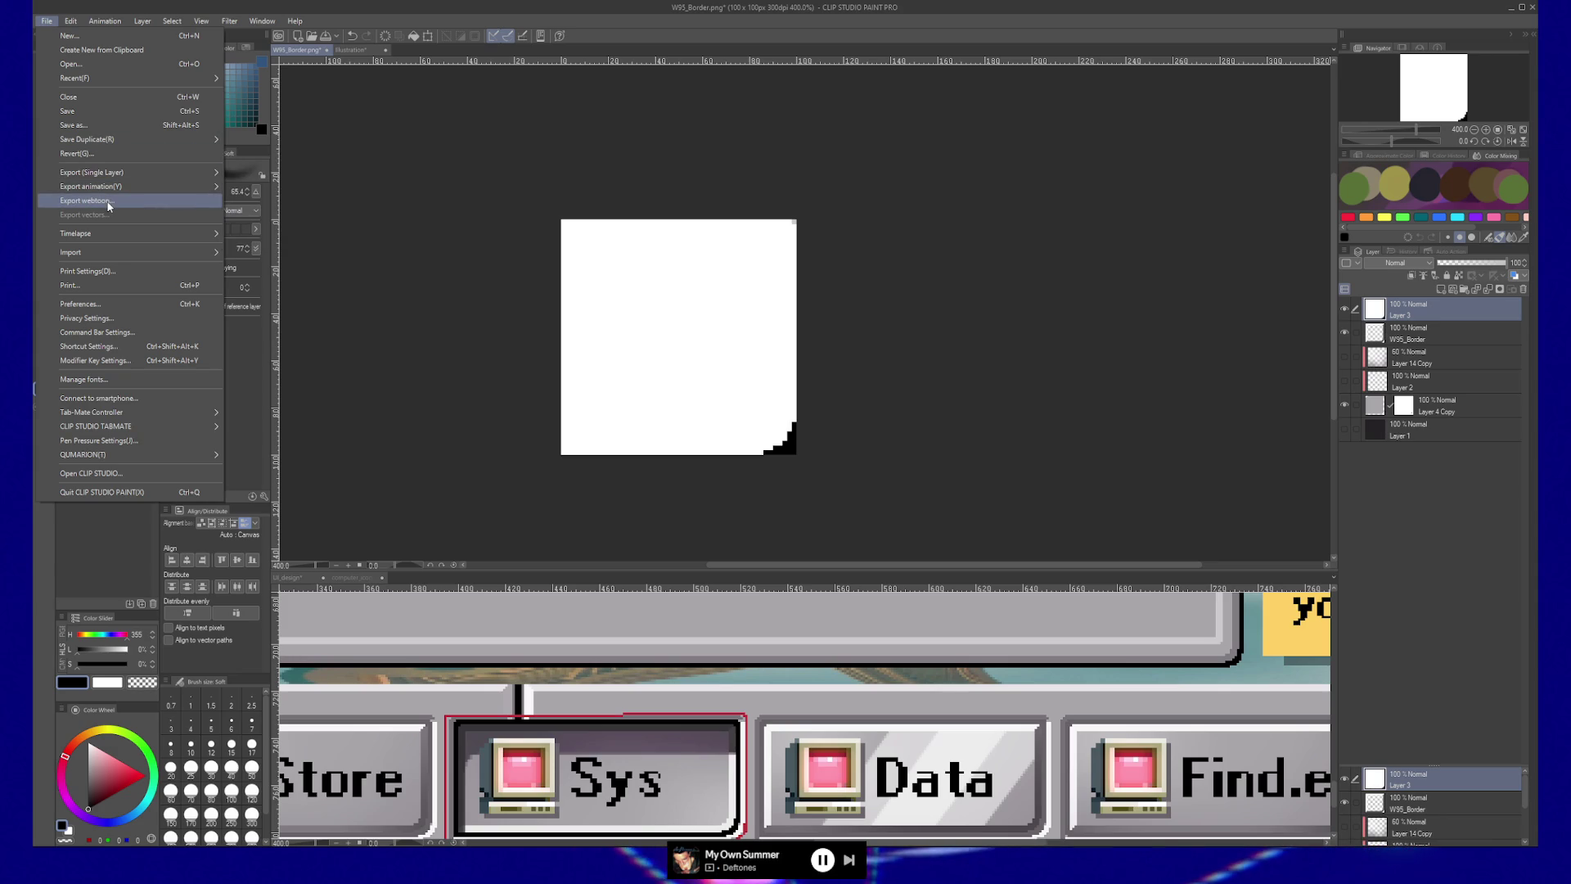
mouse_move(109, 233)
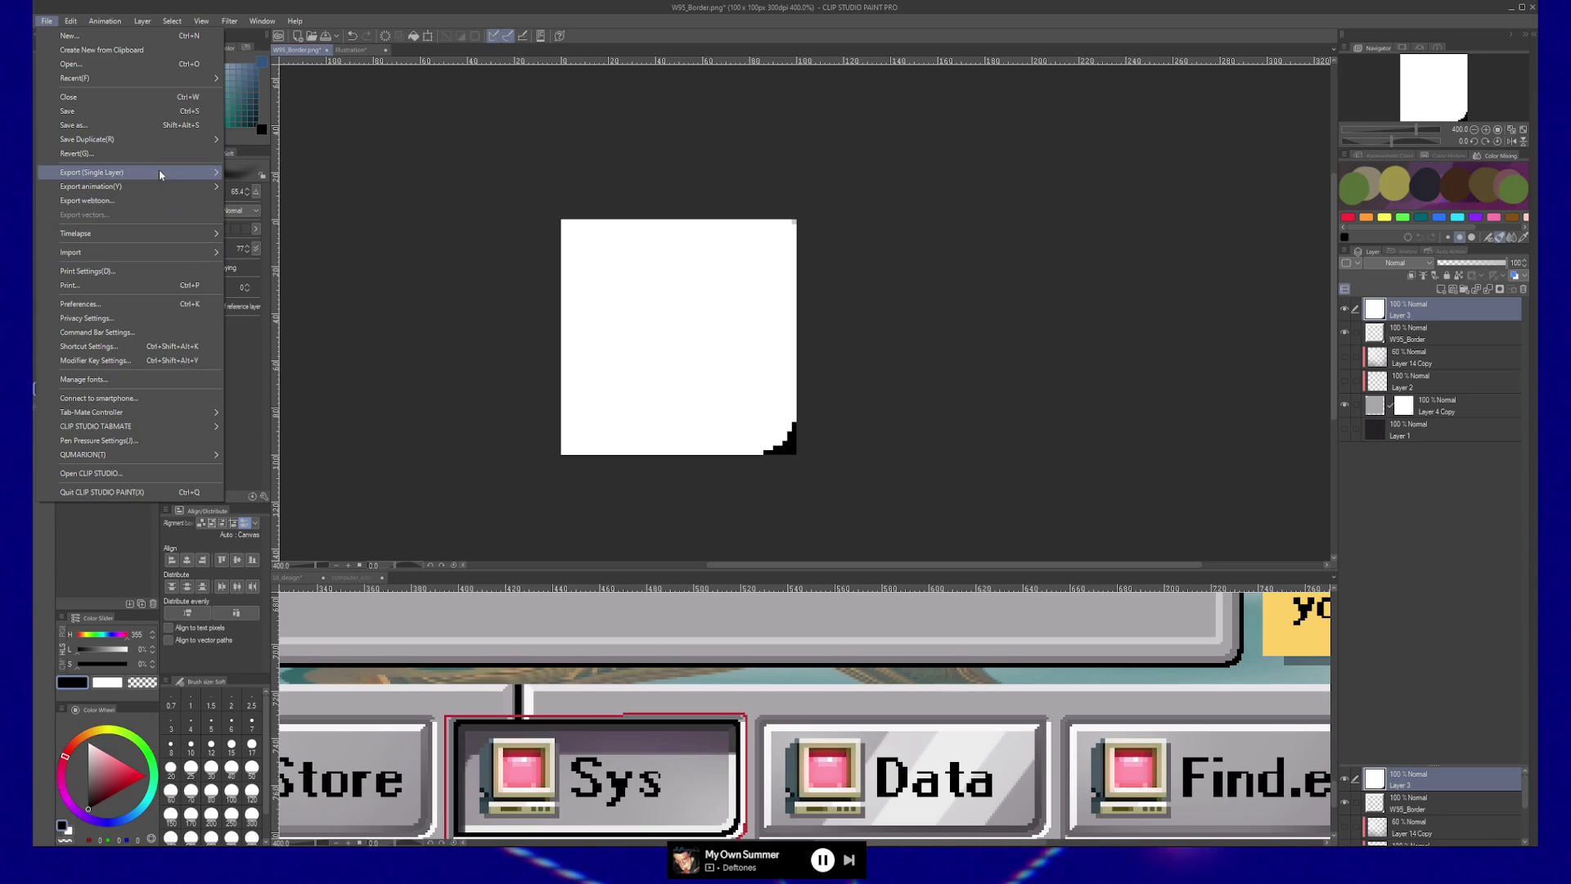
mouse_move(160, 174)
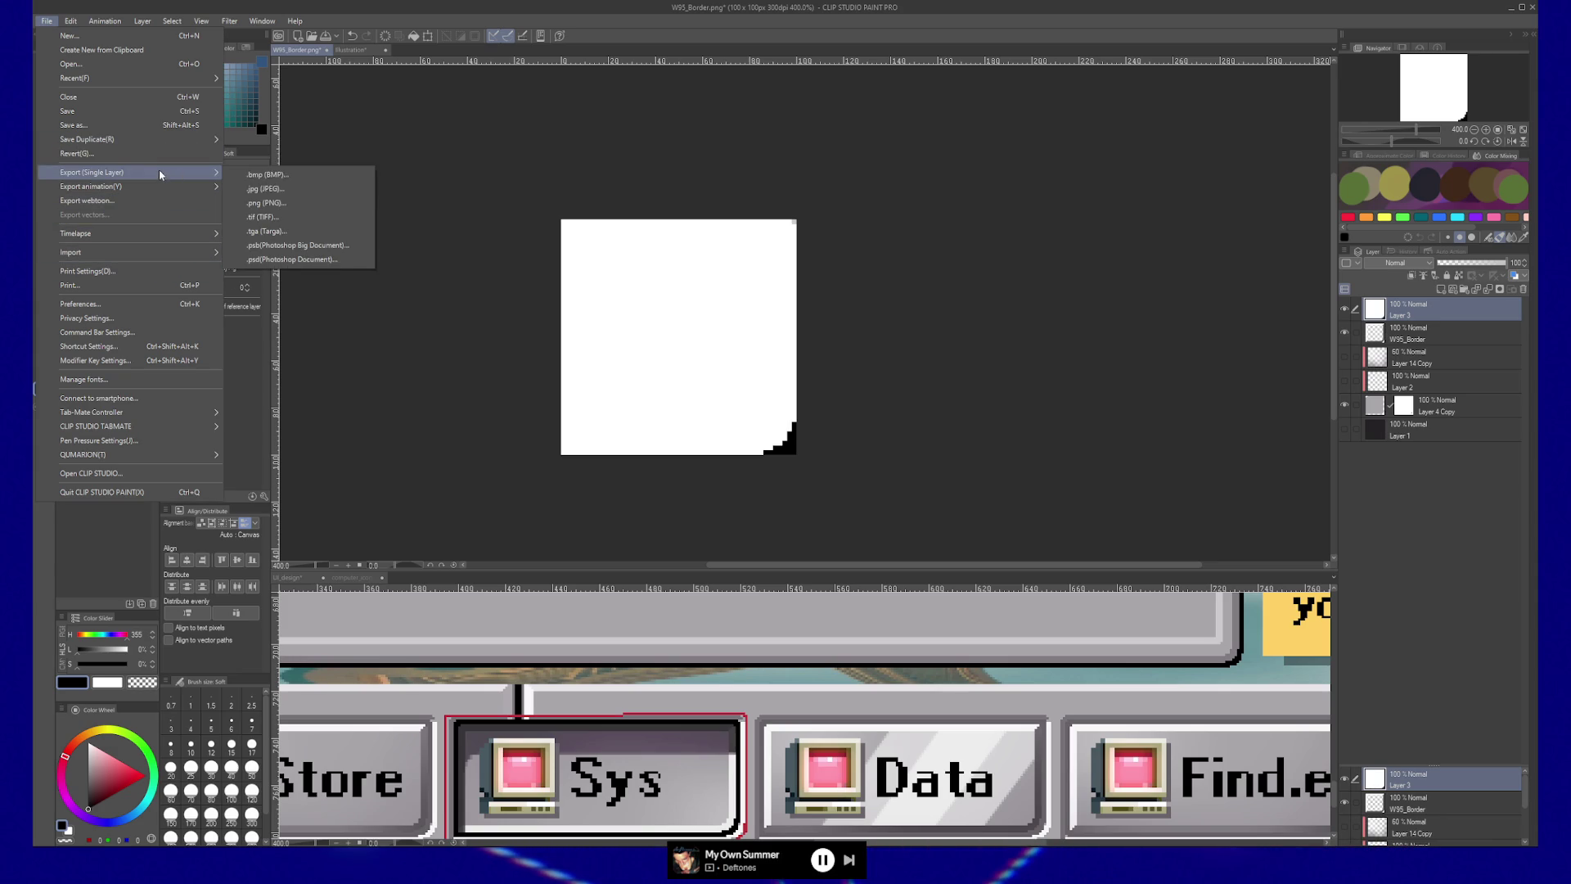
click(320, 203)
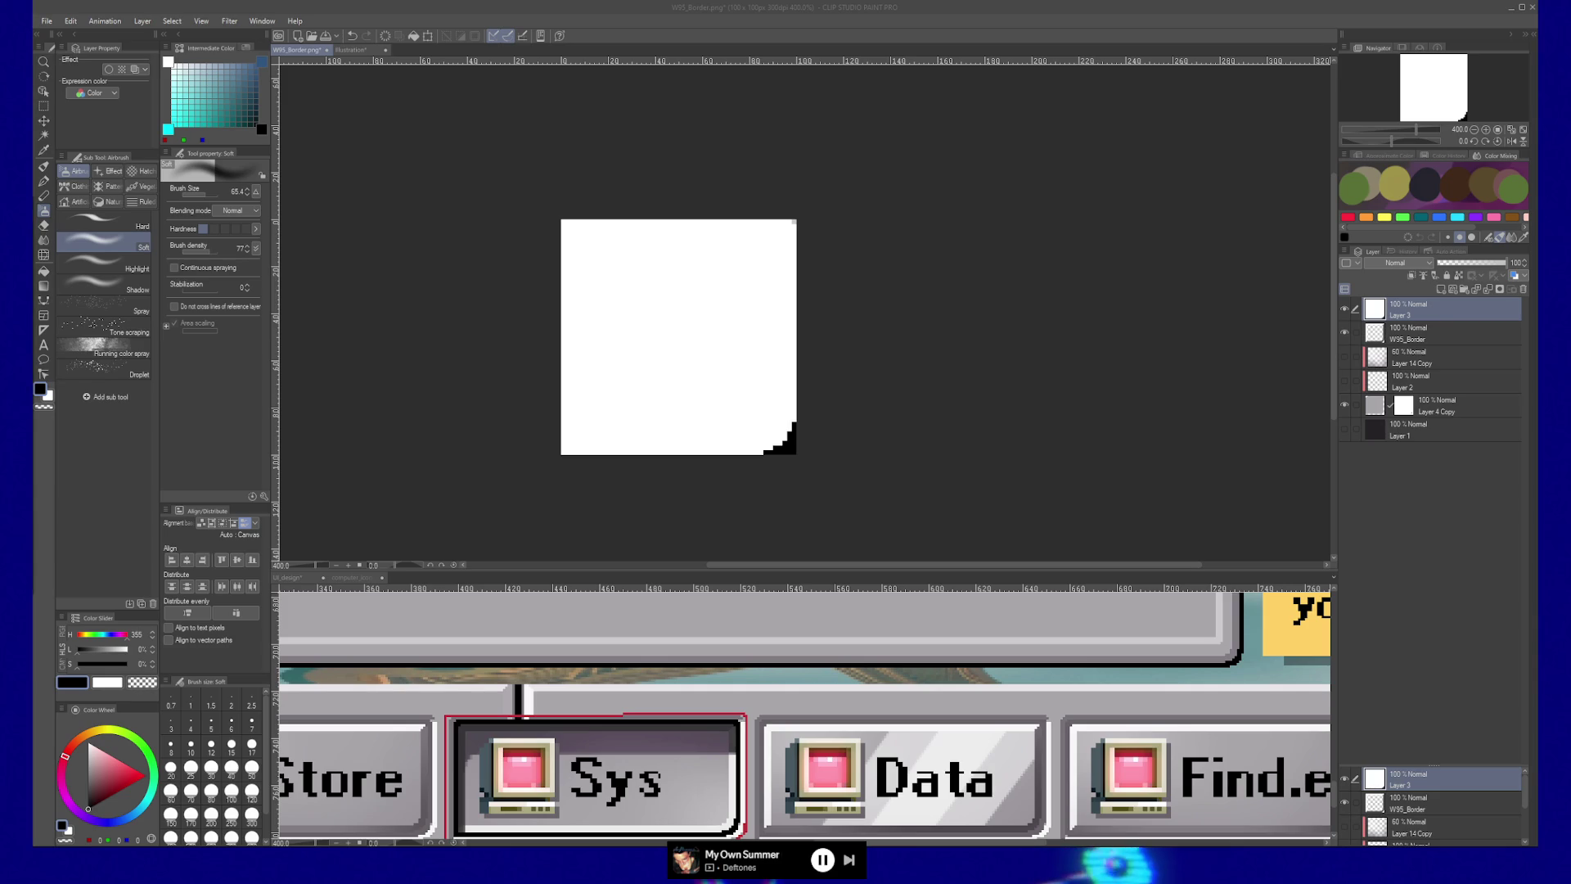
key(alt+Tab)
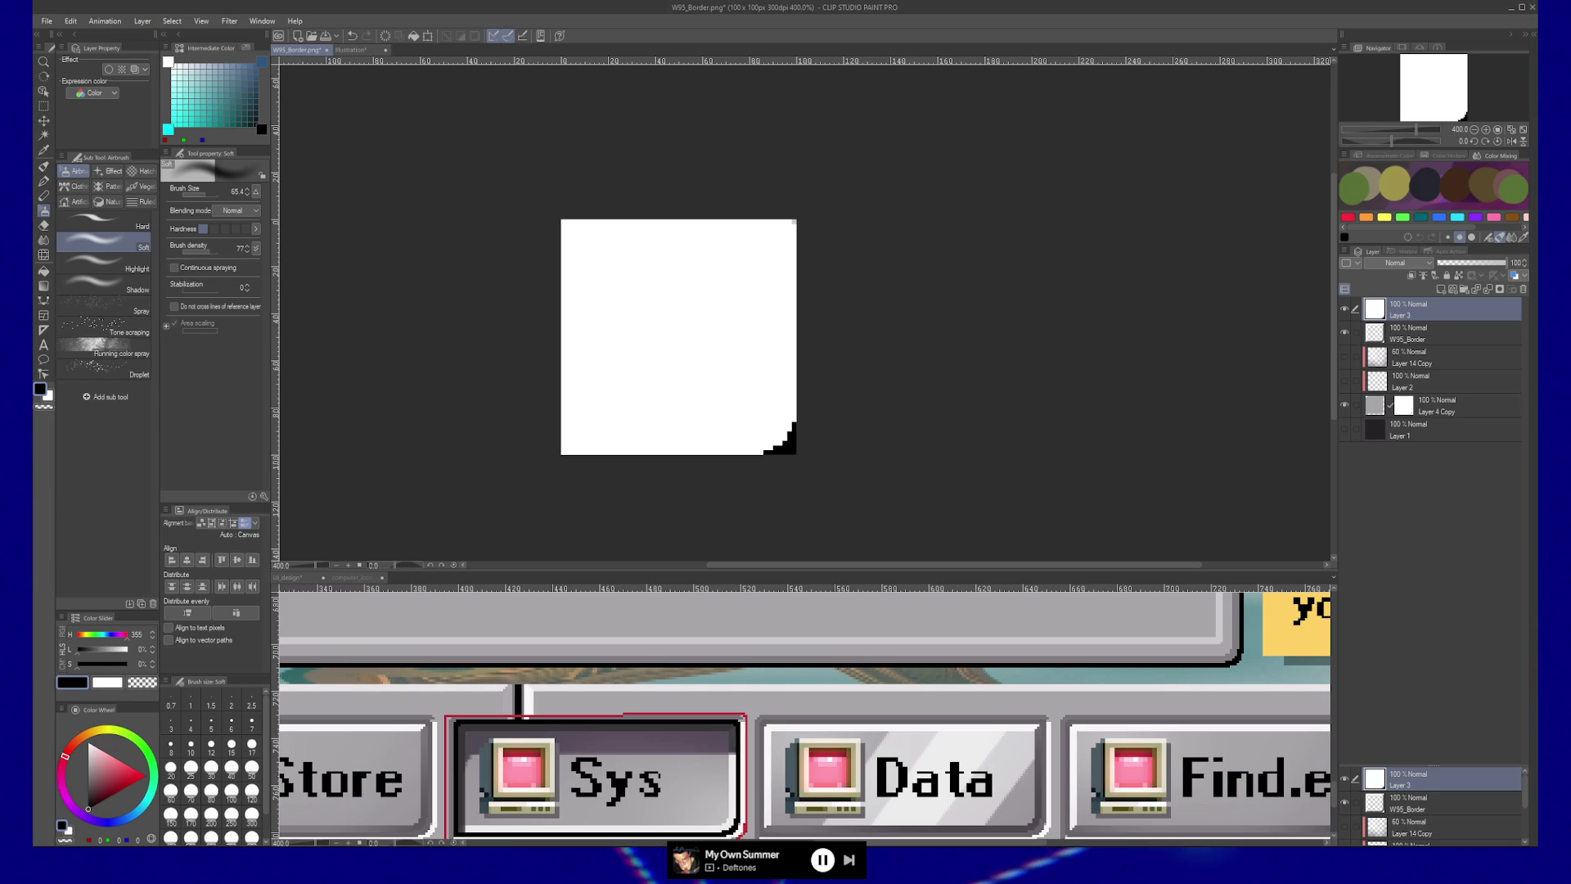
key(alt+Tab)
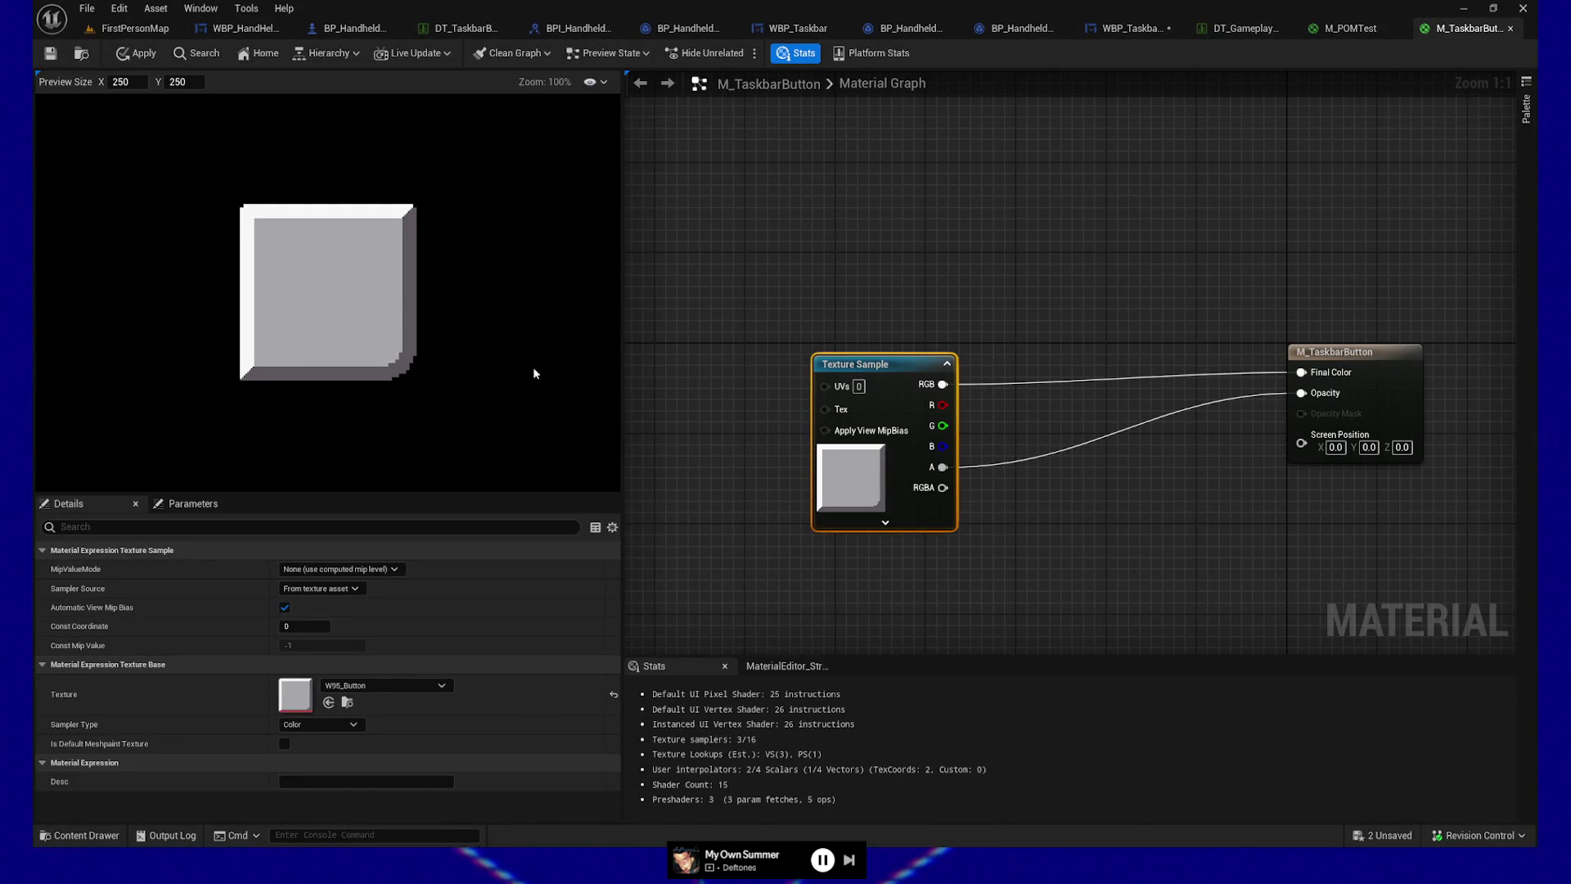
Step: Open the Content Drawer to show the UI folder's assets beside the M_TaskbarButton graph
click(97, 835)
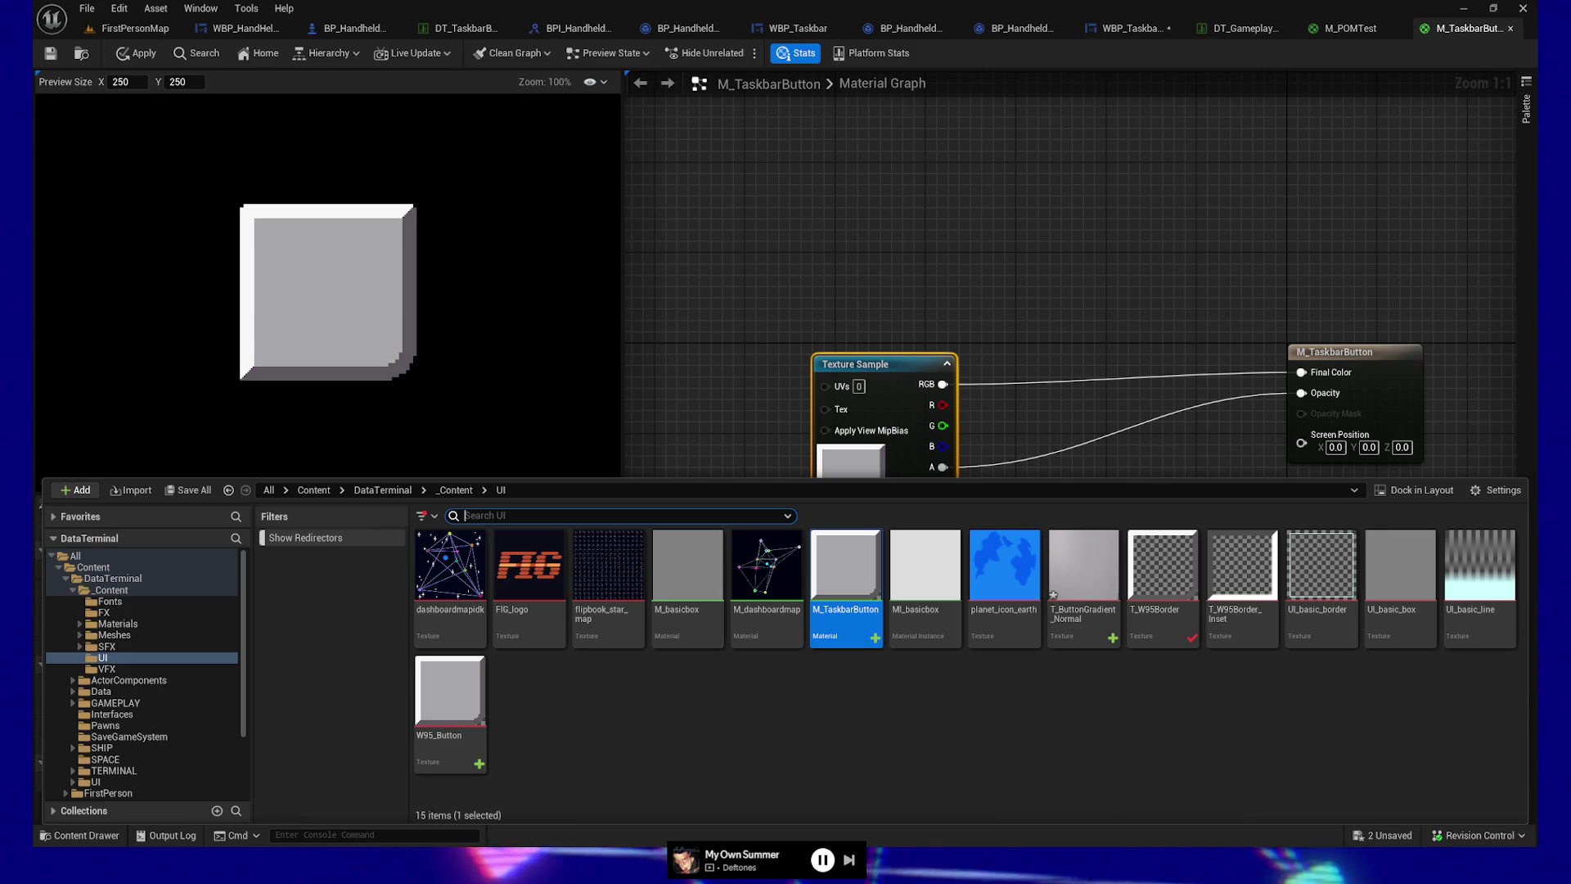
Step: Import border_mask.png, add it as a Texture Sample, wire its R to Opacity, and arrange the nodes
drag(594, 713, 589, 701)
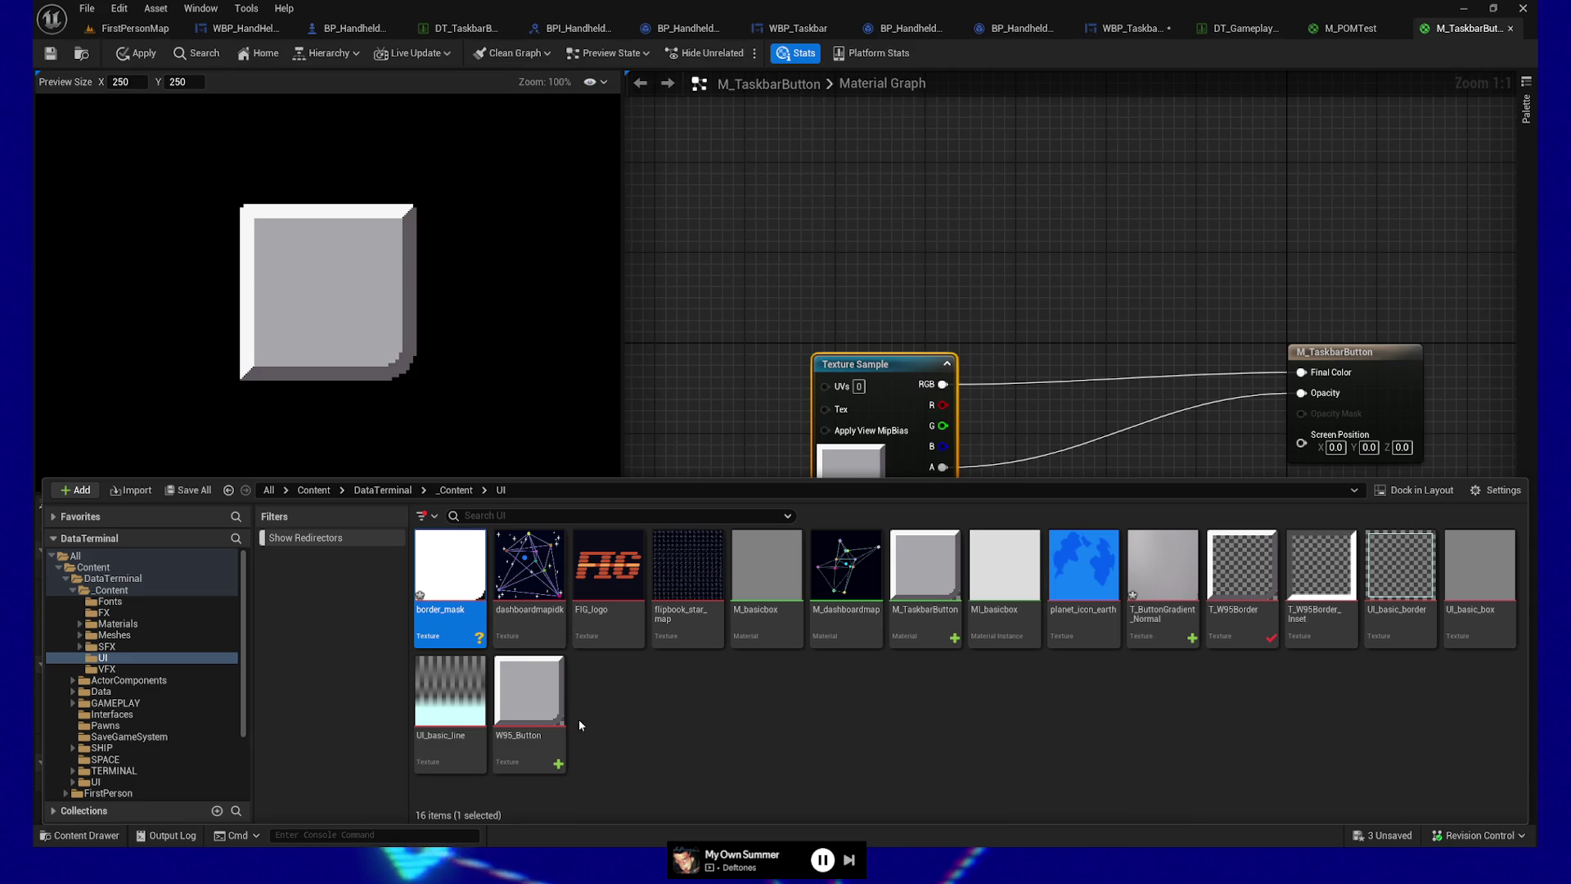
mouse_move(448, 573)
mouse_down()
mouse_move(807, 301)
mouse_move(757, 211)
mouse_up()
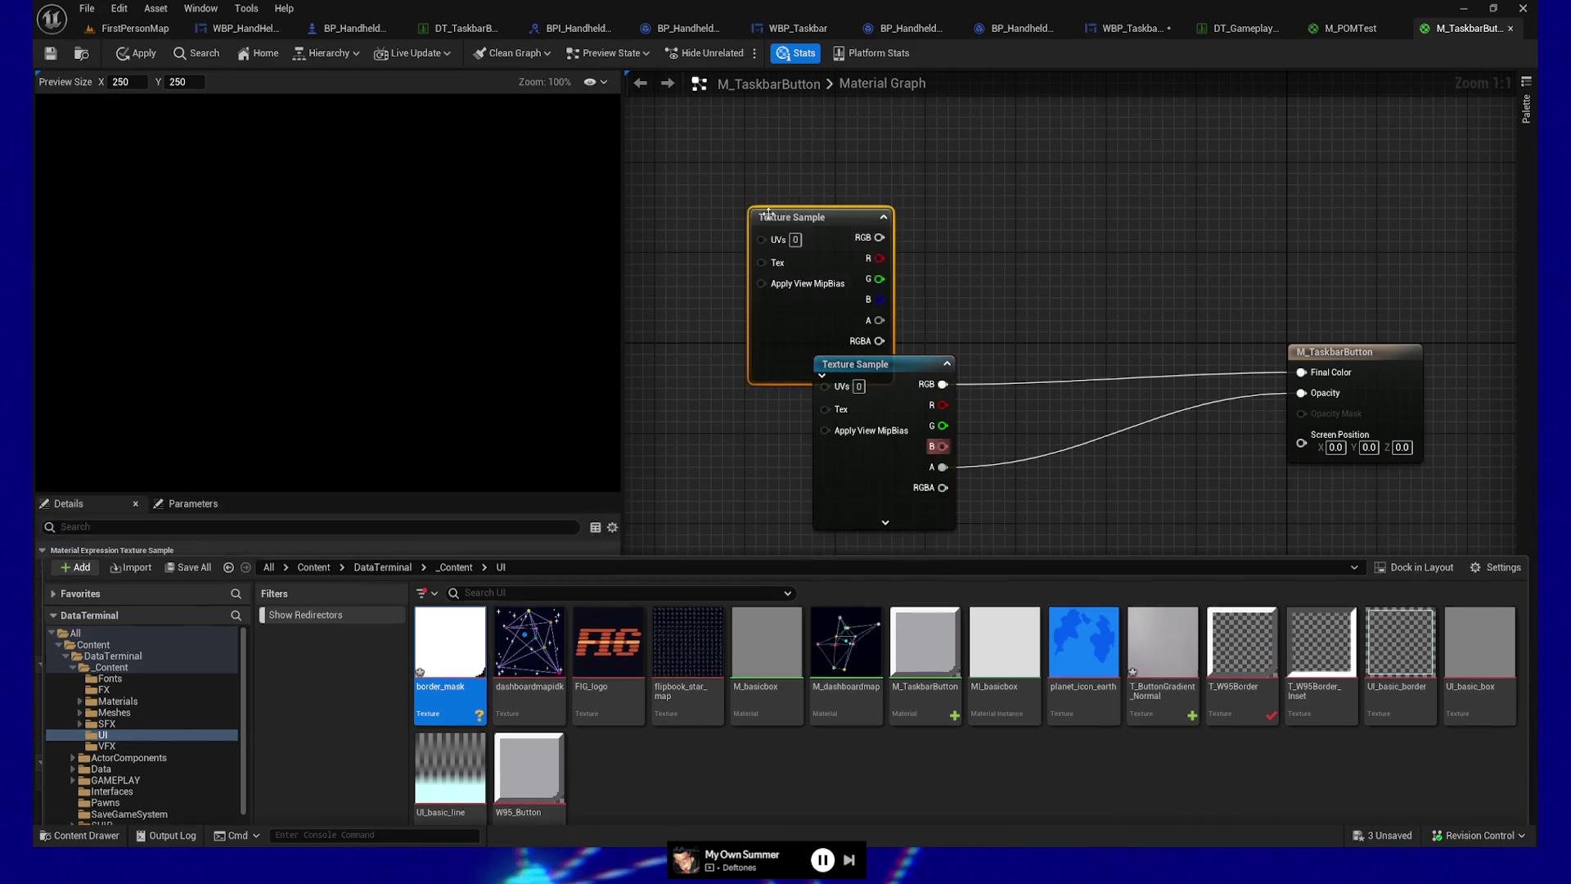
mouse_move(894, 331)
mouse_down()
mouse_move(865, 402)
mouse_move(934, 224)
mouse_up()
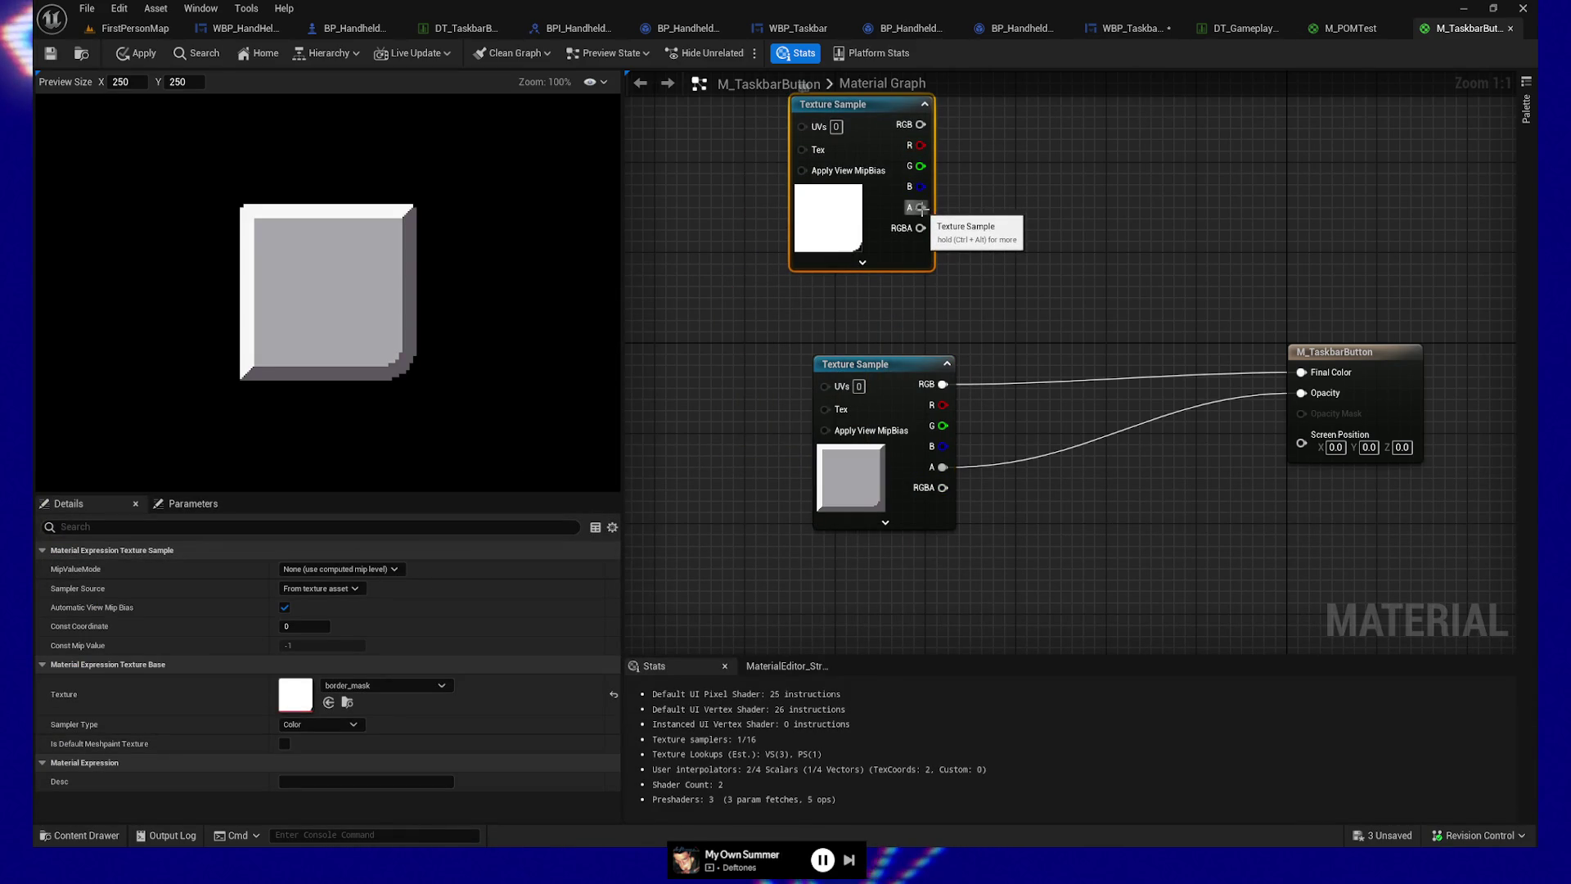
mouse_move(921, 145)
mouse_down()
mouse_move(1246, 241)
mouse_move(1301, 393)
mouse_up()
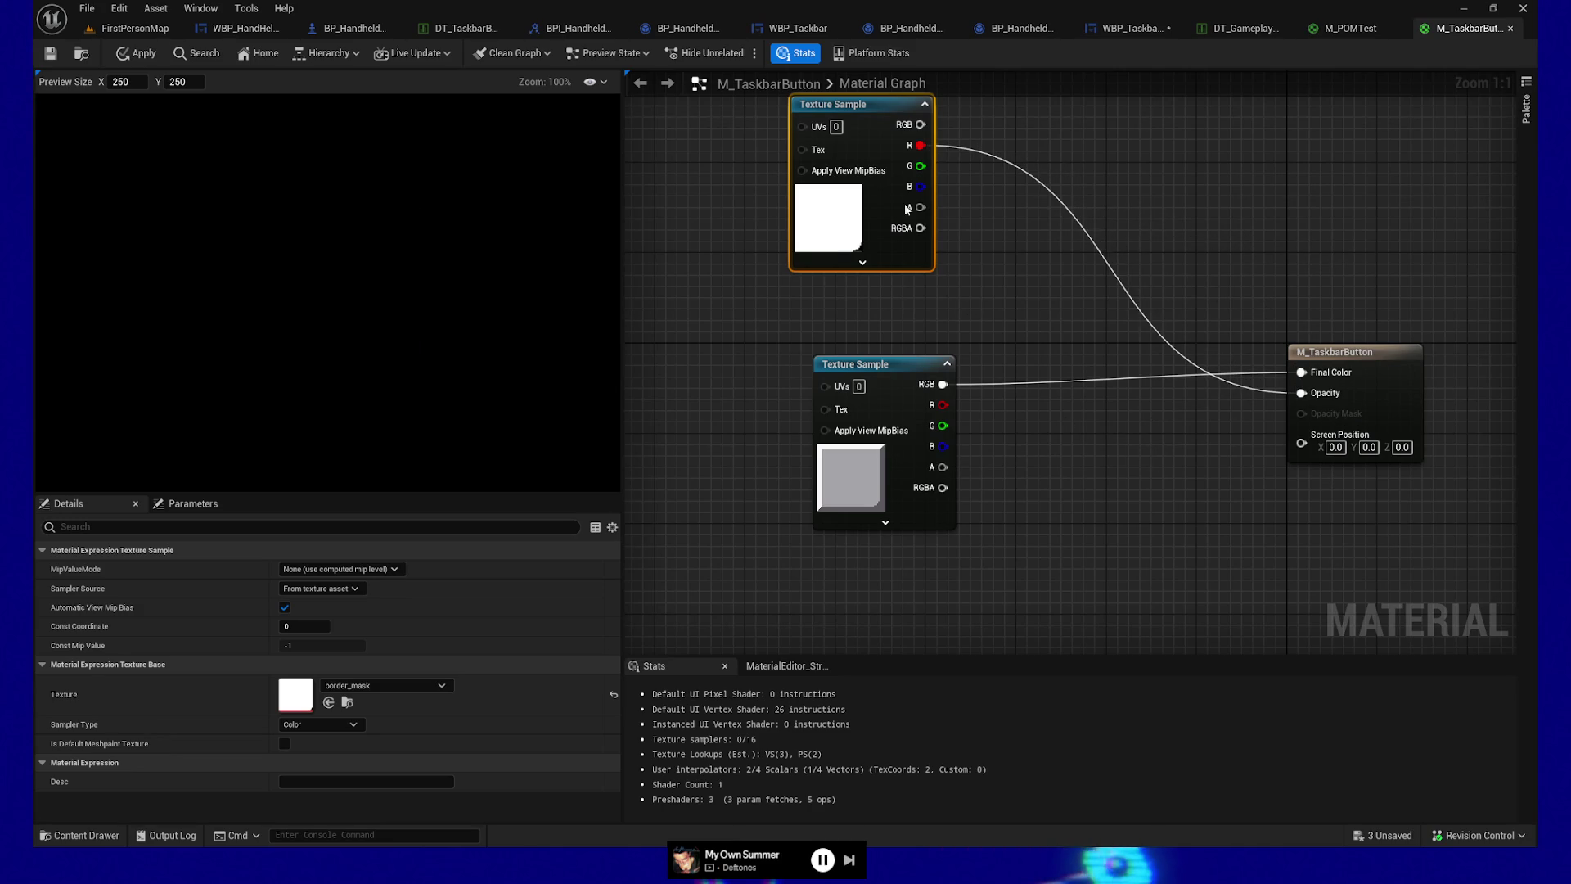
mouse_move(870, 110)
mouse_down()
mouse_move(996, 441)
mouse_move(926, 573)
mouse_up()
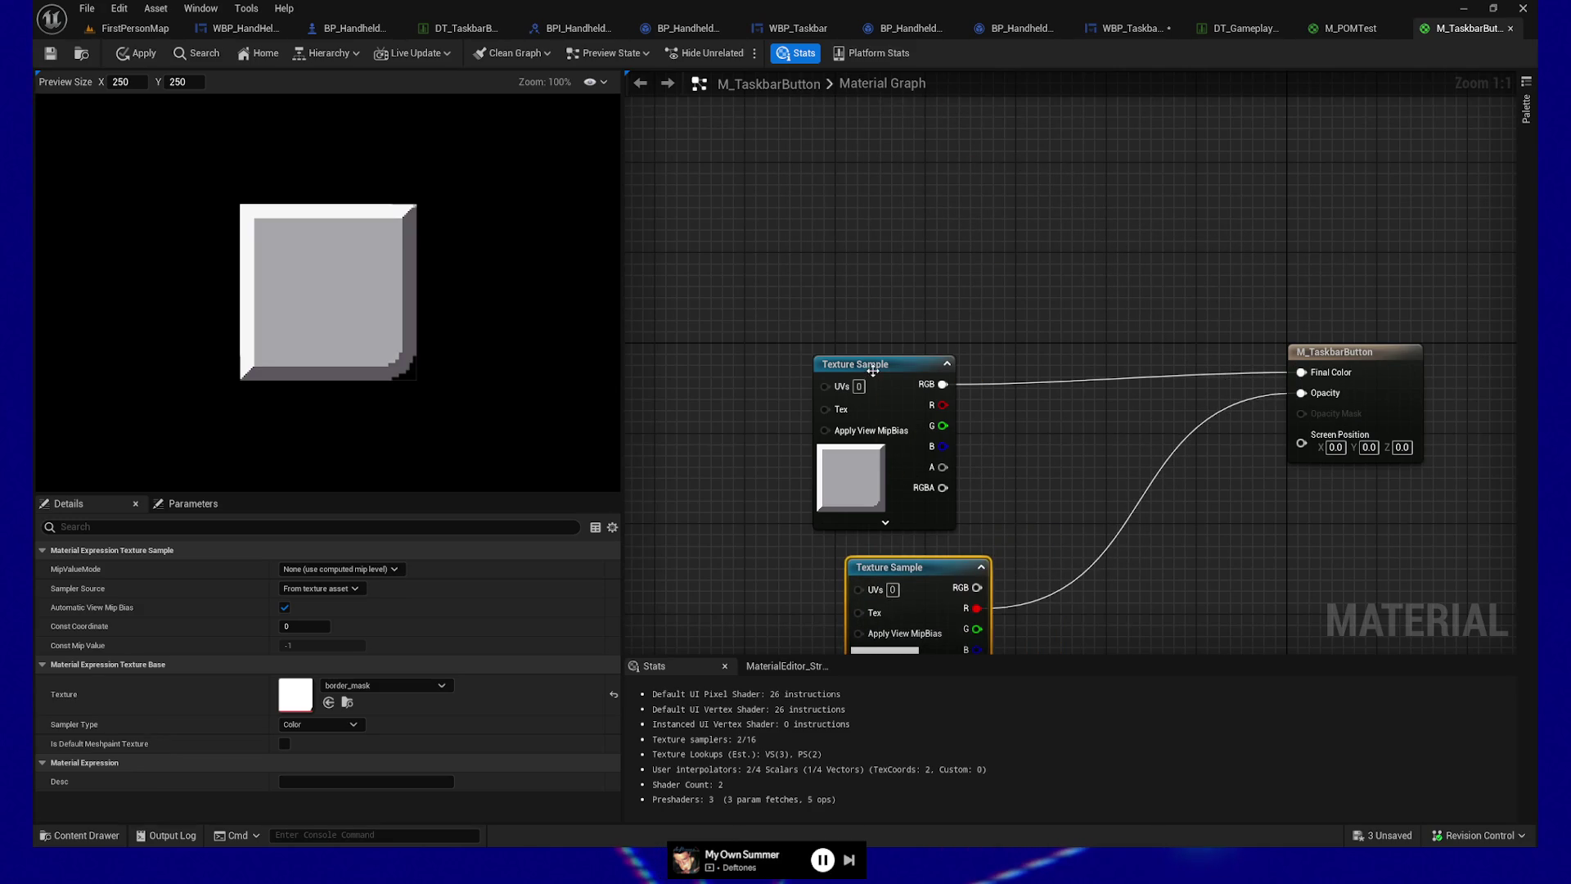
drag(900, 363, 900, 205)
drag(915, 557, 879, 388)
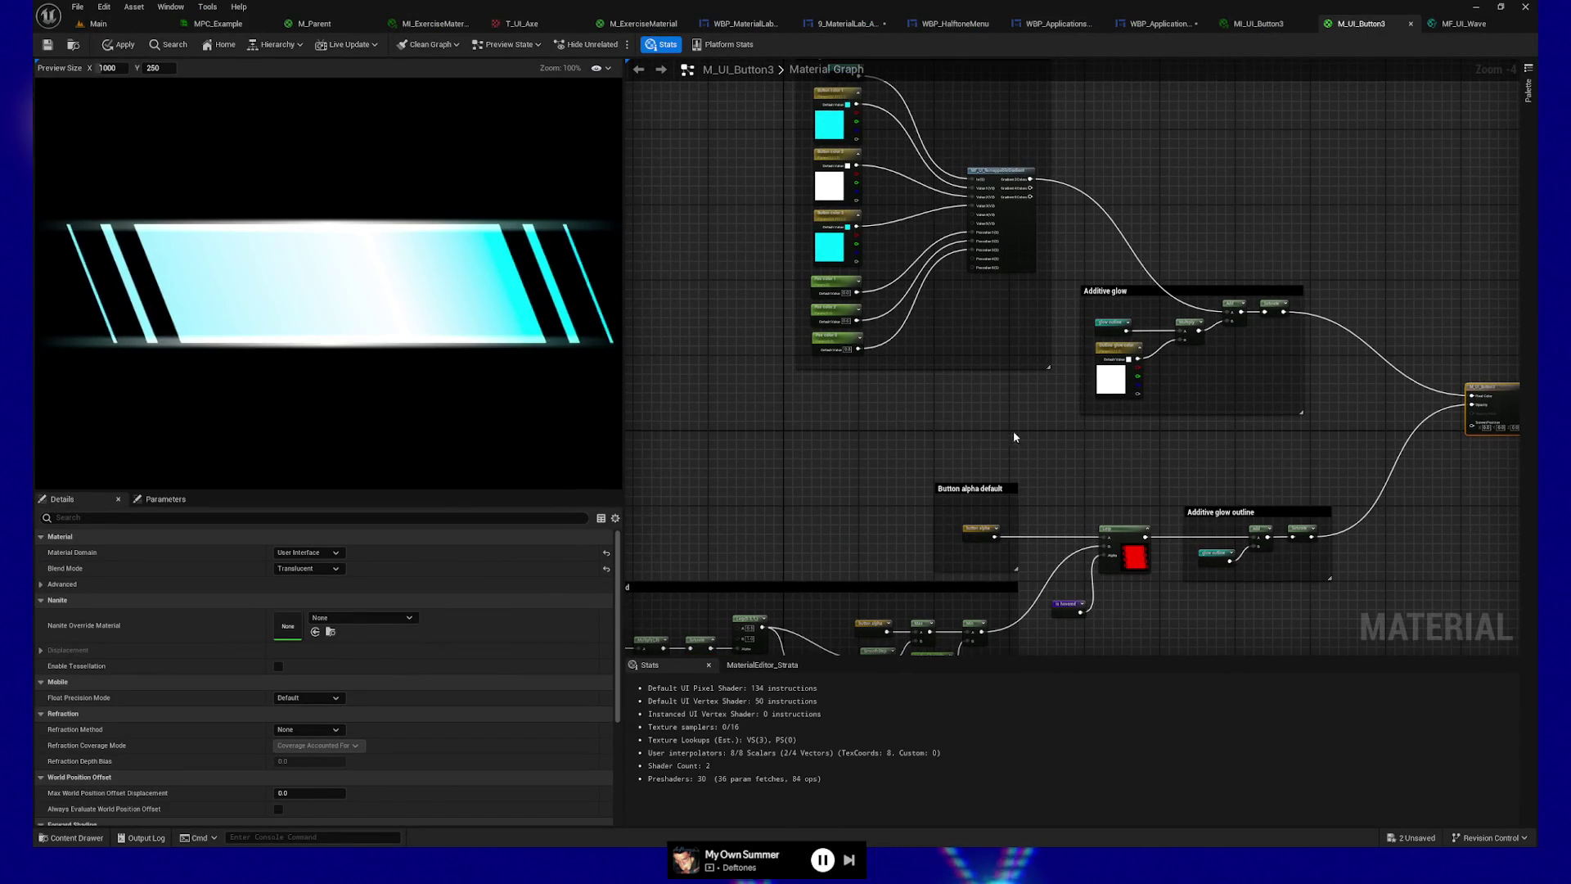
Step: Pan to the Lerp and is hovered nodes and preview the Lerp node's output
drag(1013, 436, 1016, 259)
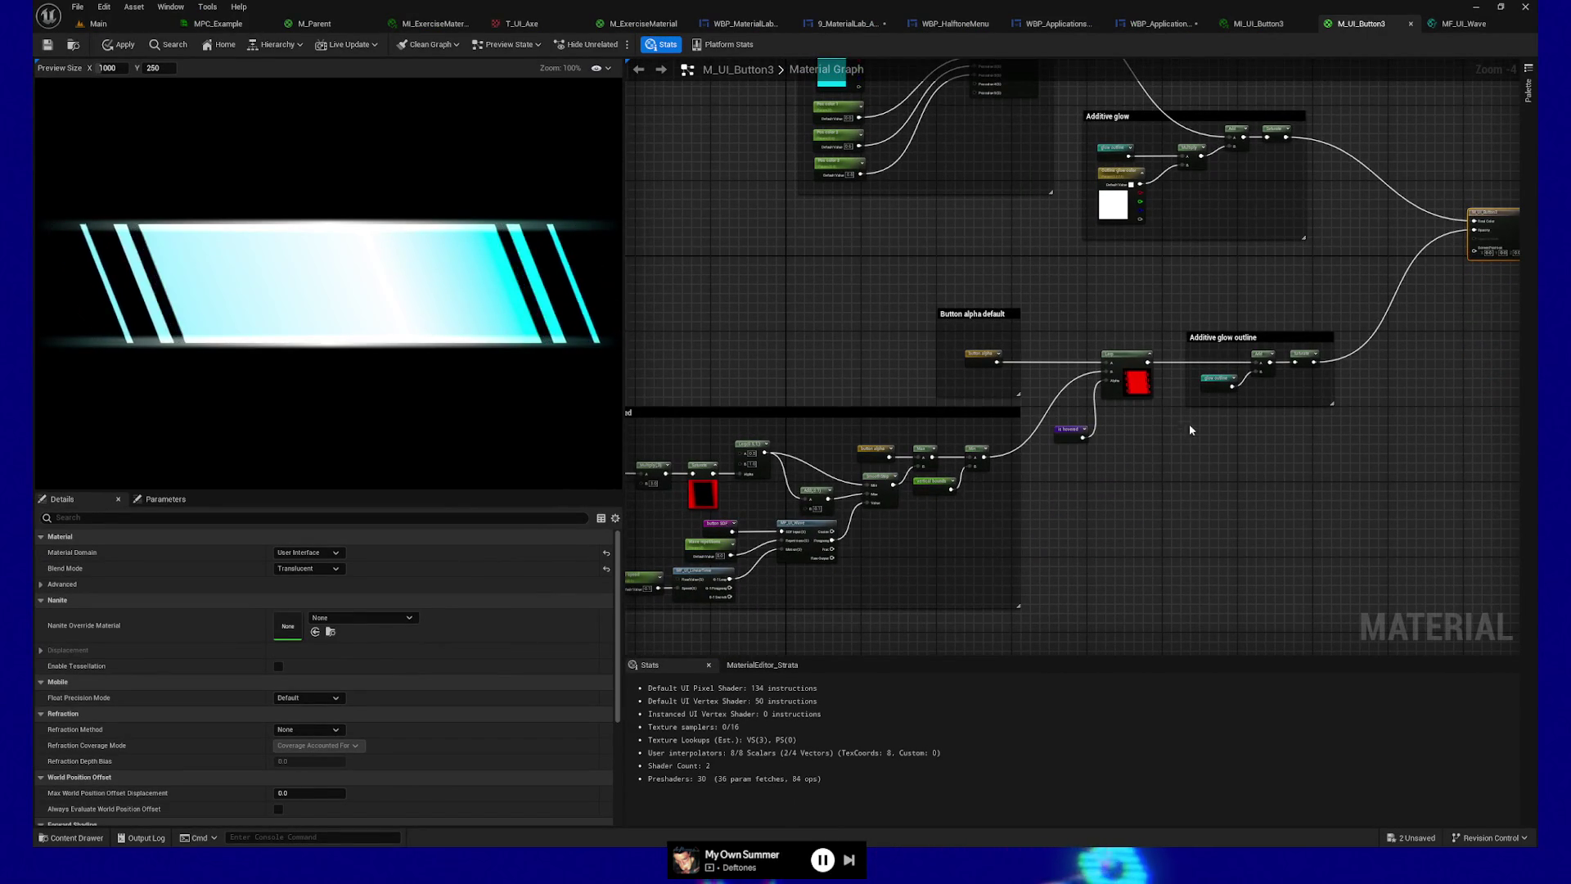
scroll(1172, 461, up, 4)
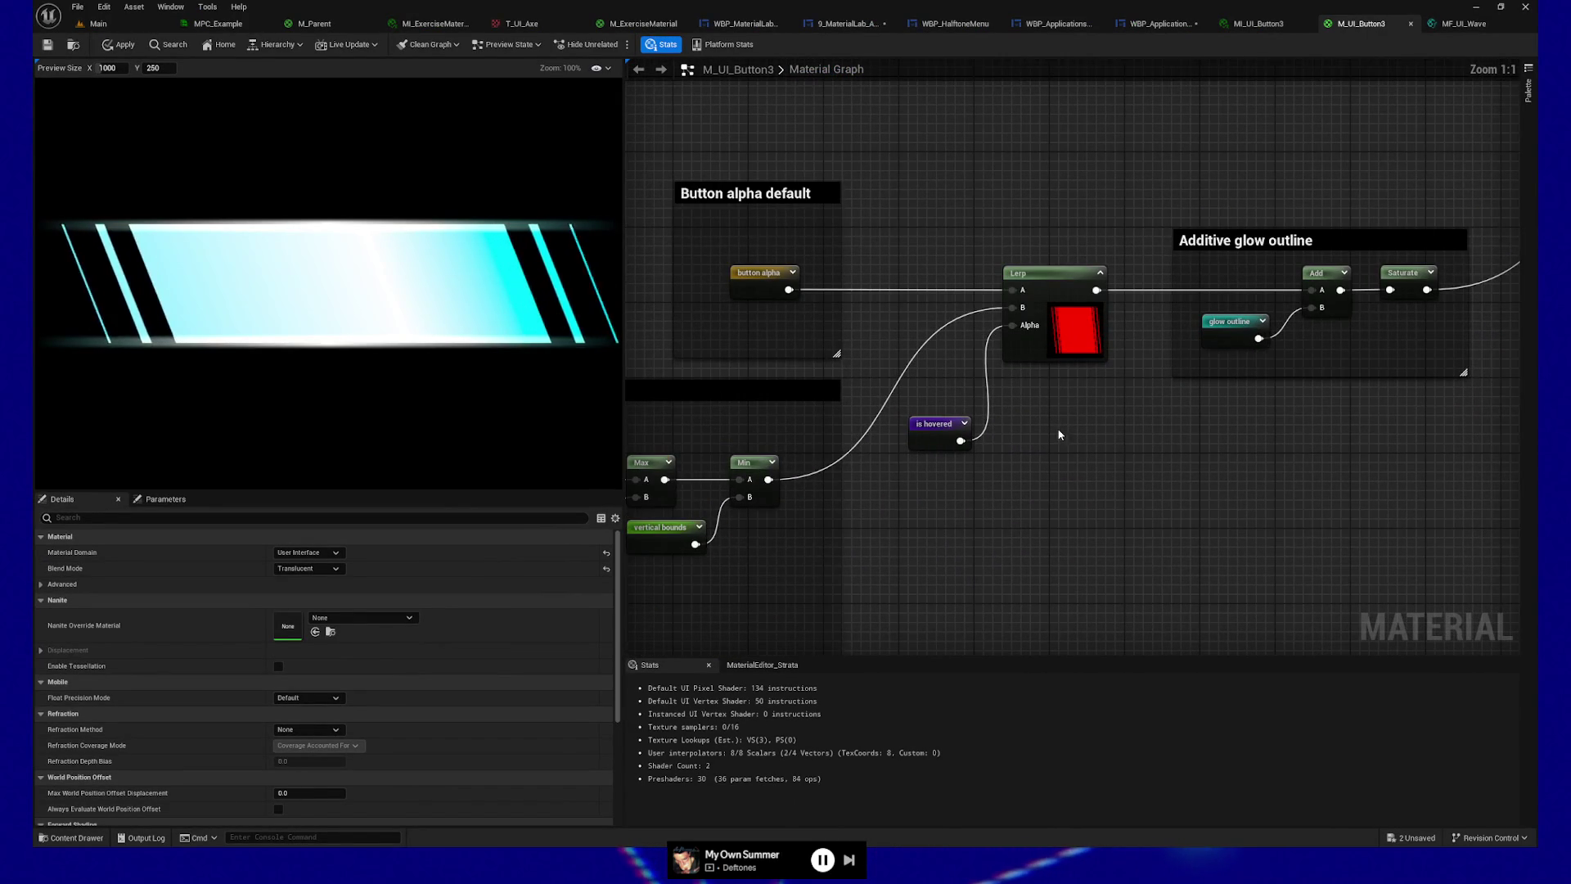
mouse_move(1139, 409)
mouse_down()
mouse_move(1080, 453)
mouse_move(1122, 262)
mouse_move(967, 316)
mouse_move(1075, 316)
mouse_move(1129, 236)
mouse_up()
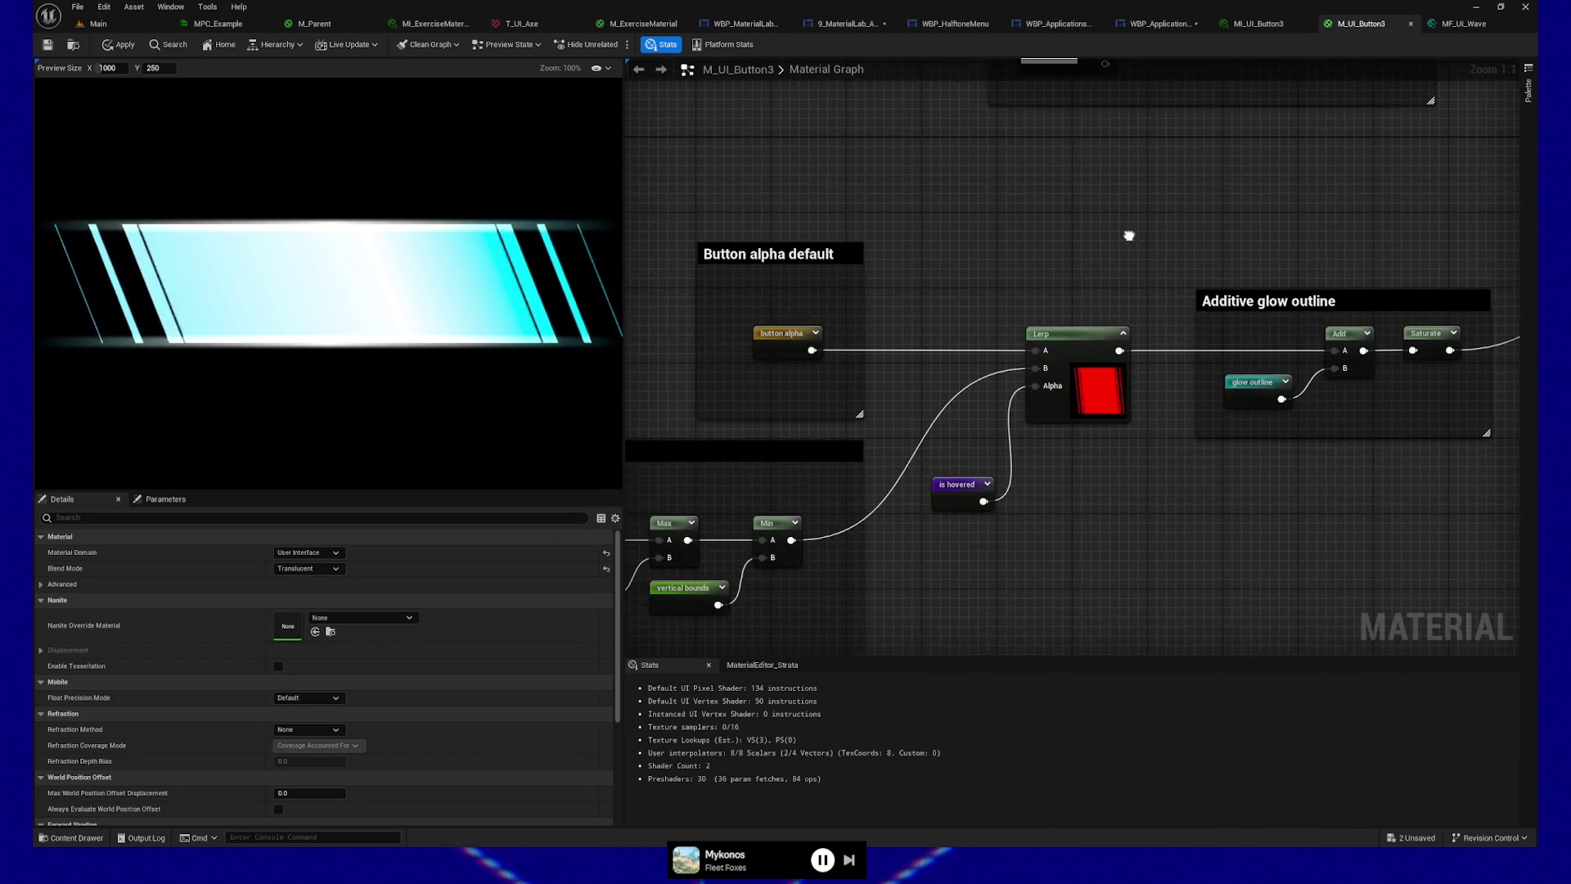
mouse_move(944, 564)
mouse_down()
mouse_move(1196, 312)
mouse_move(1181, 418)
mouse_up()
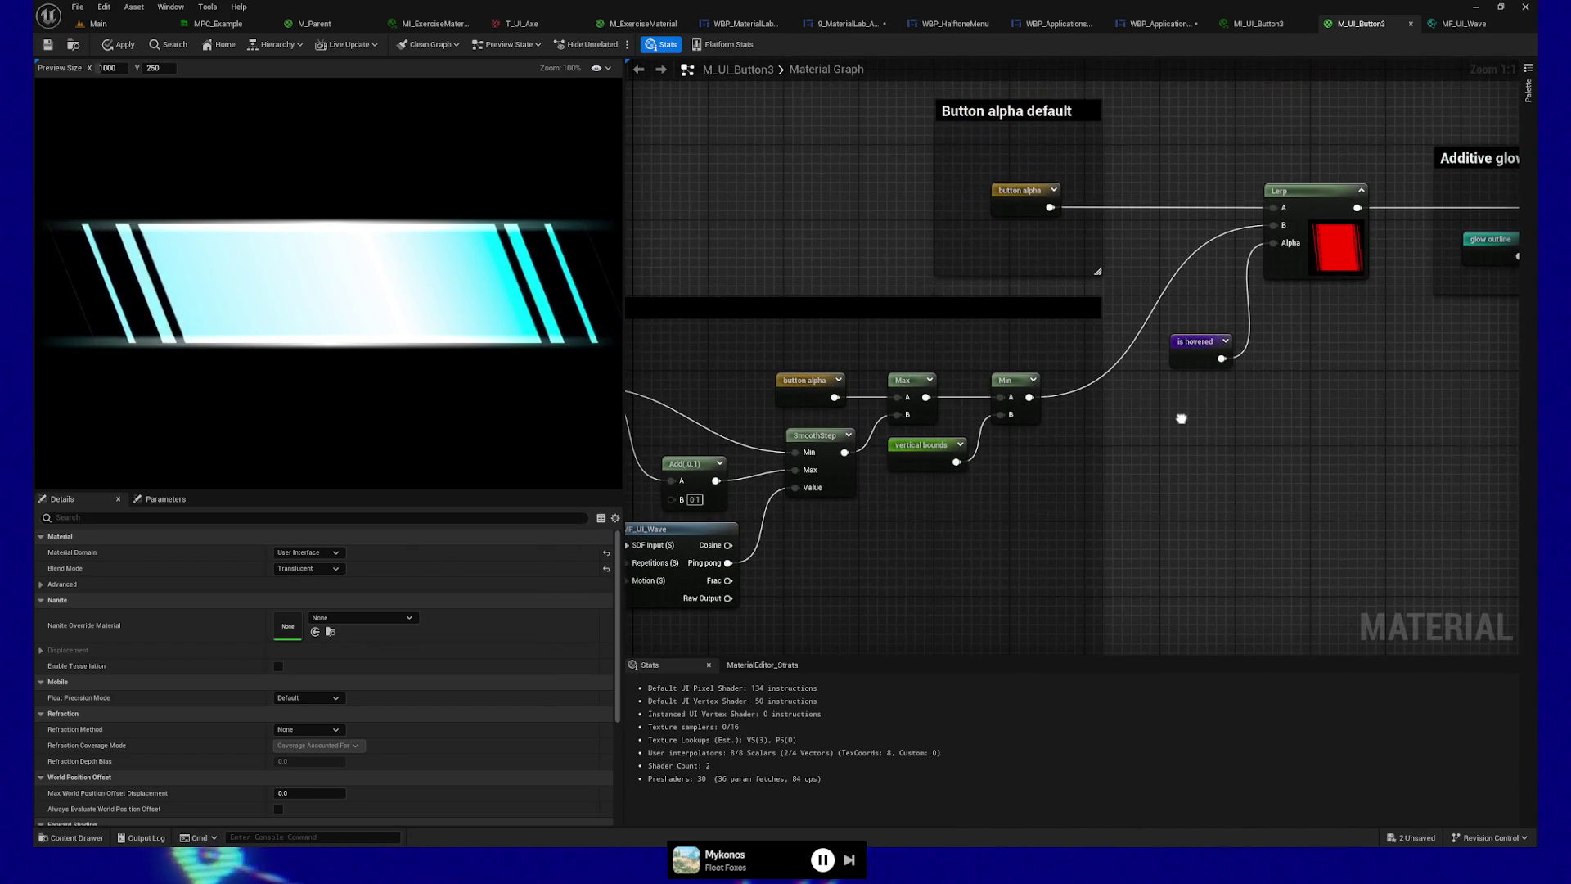
click(1301, 190)
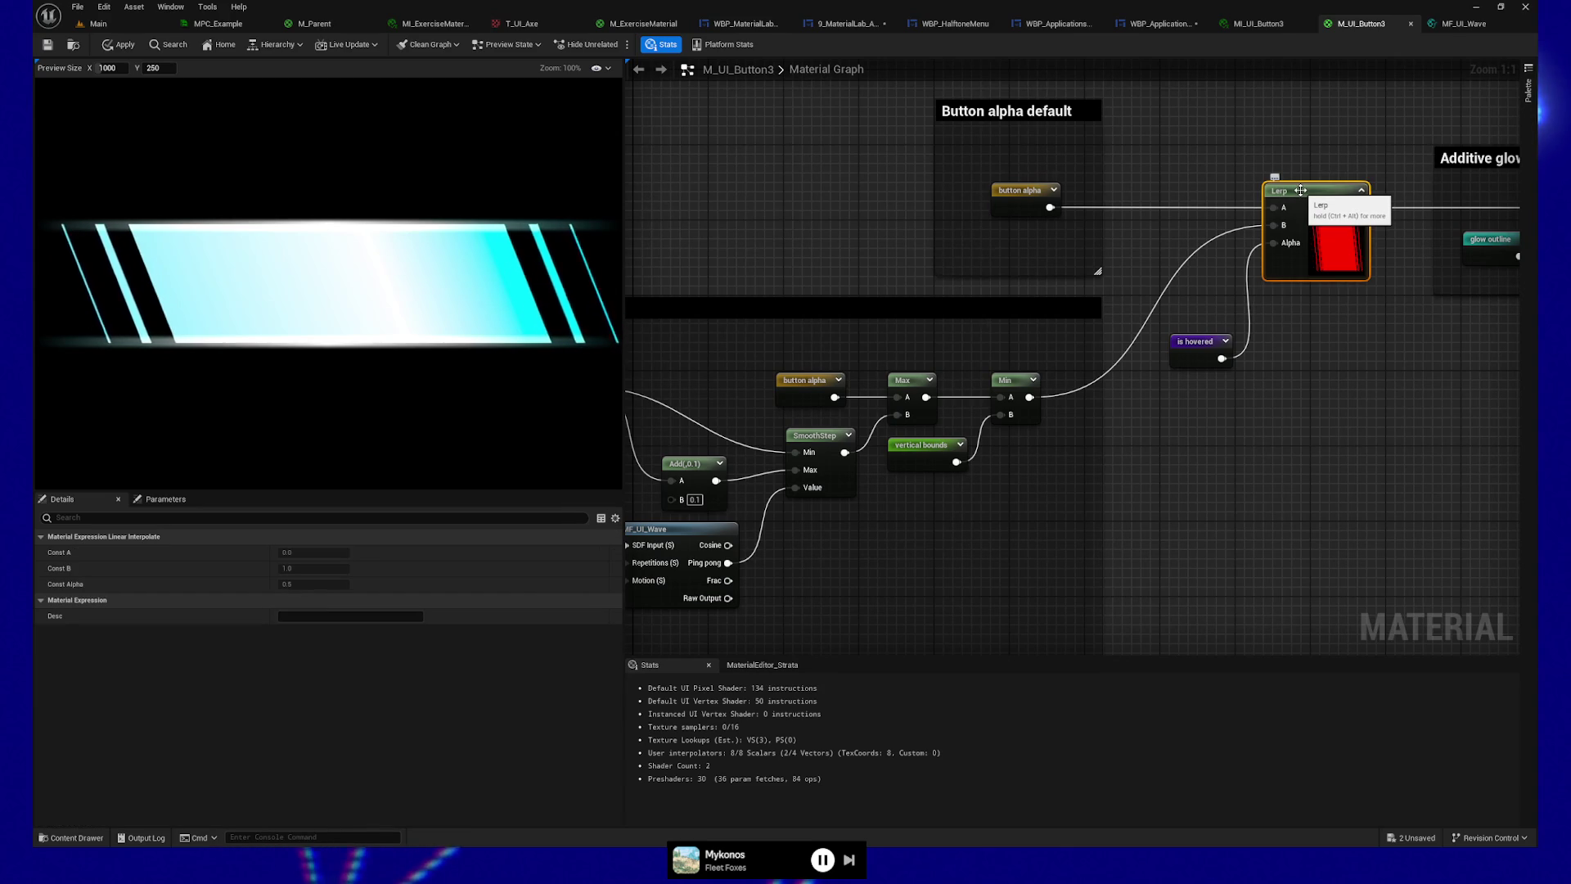
right_click(1300, 190)
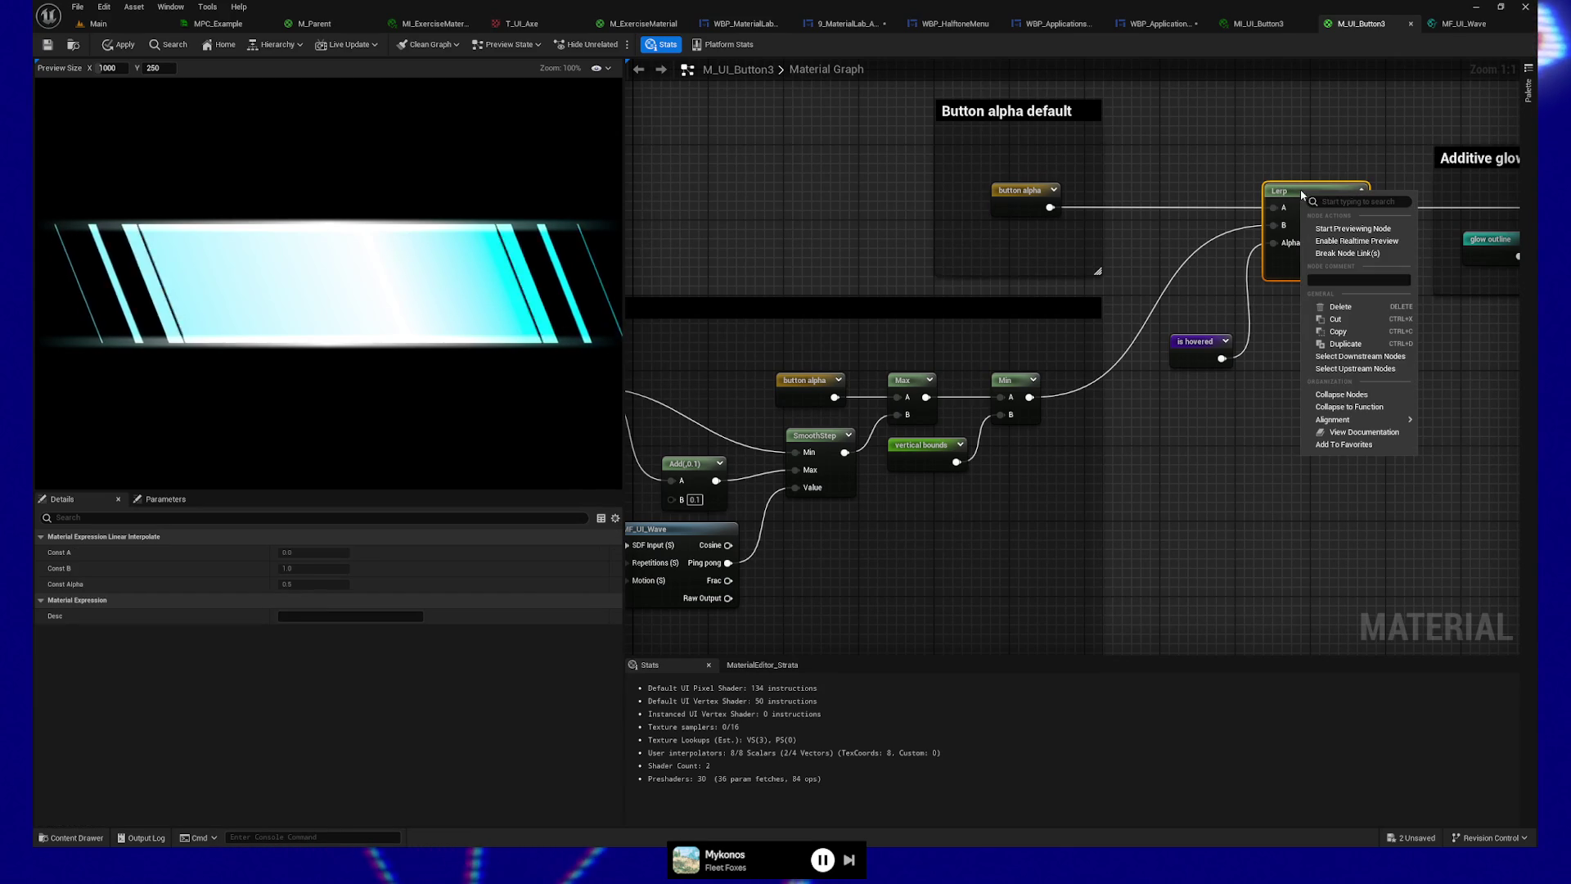
click(1342, 228)
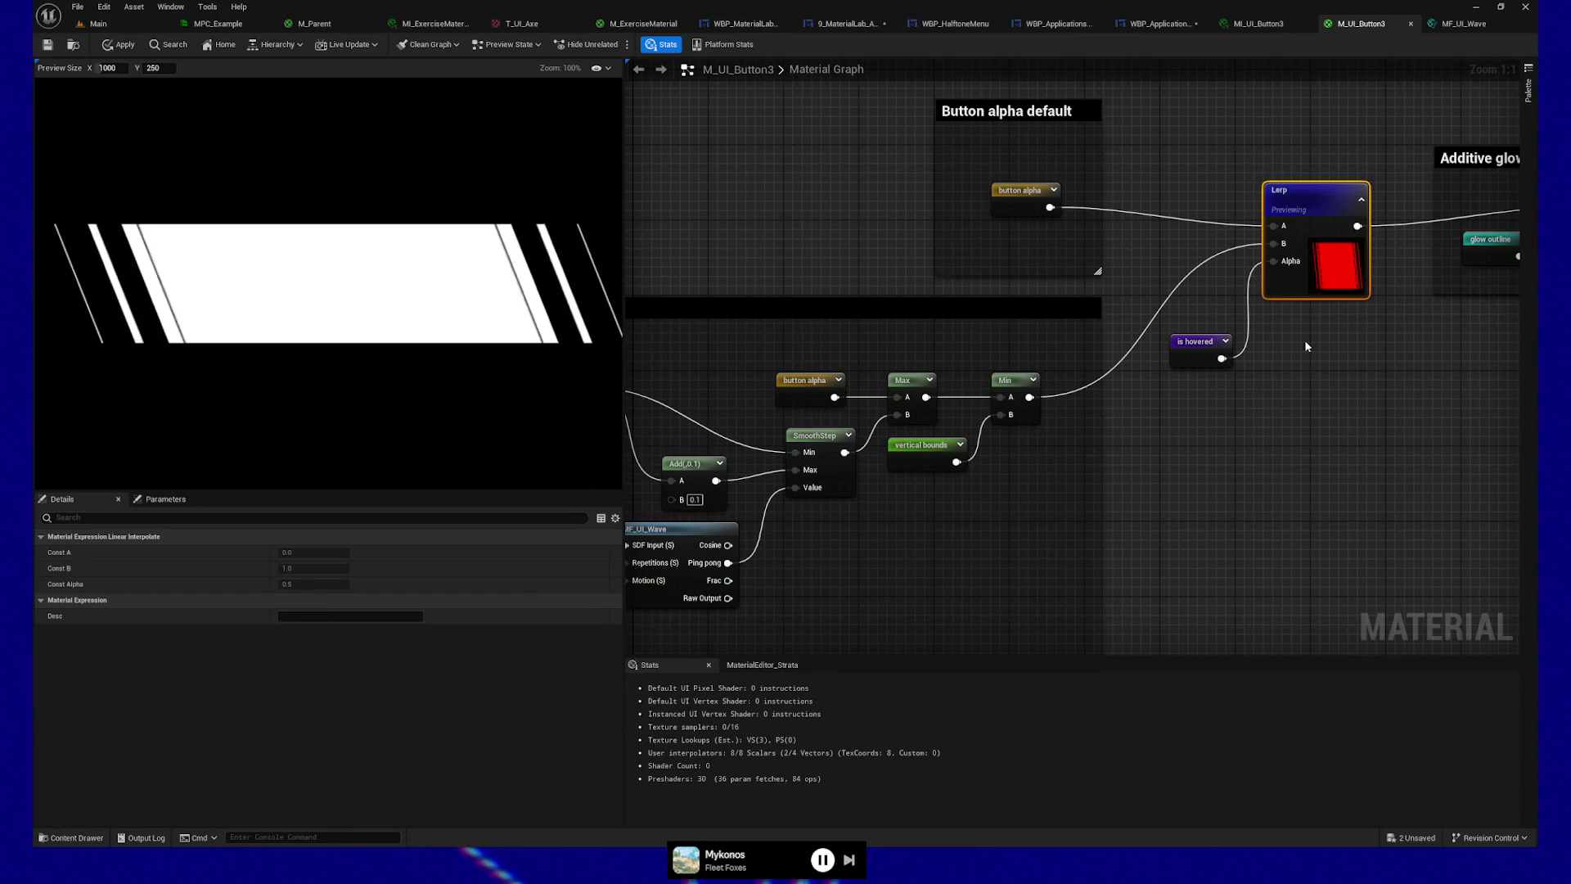
Step: Preview the button alpha, is hovered, and Min nodes in turn, ending on Min's striped mask
drag(1389, 358, 900, 314)
right_click(891, 286)
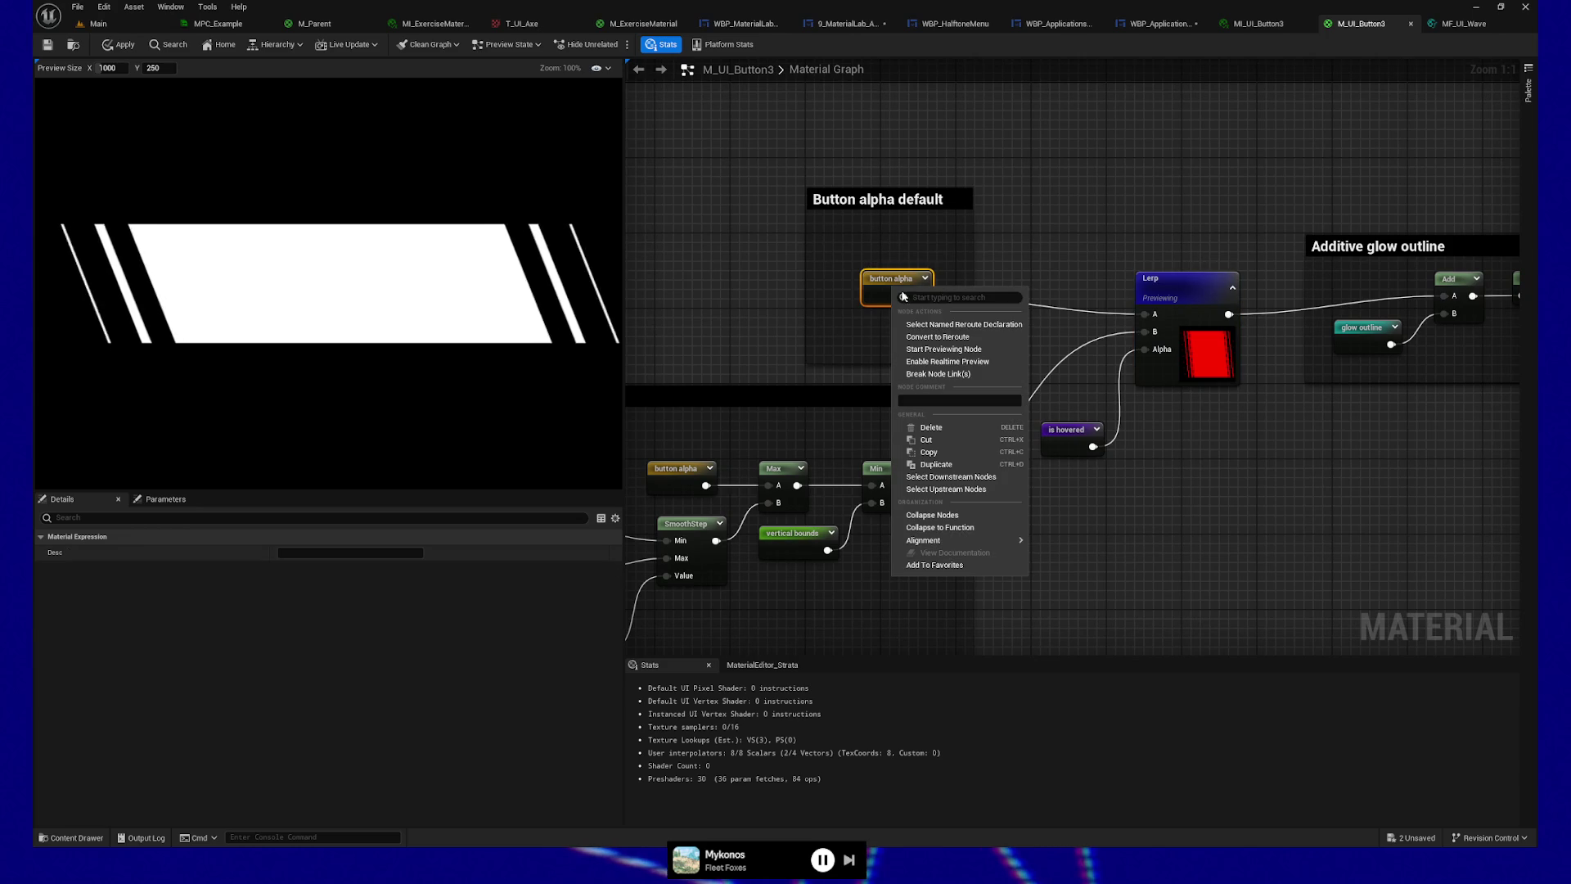
click(930, 351)
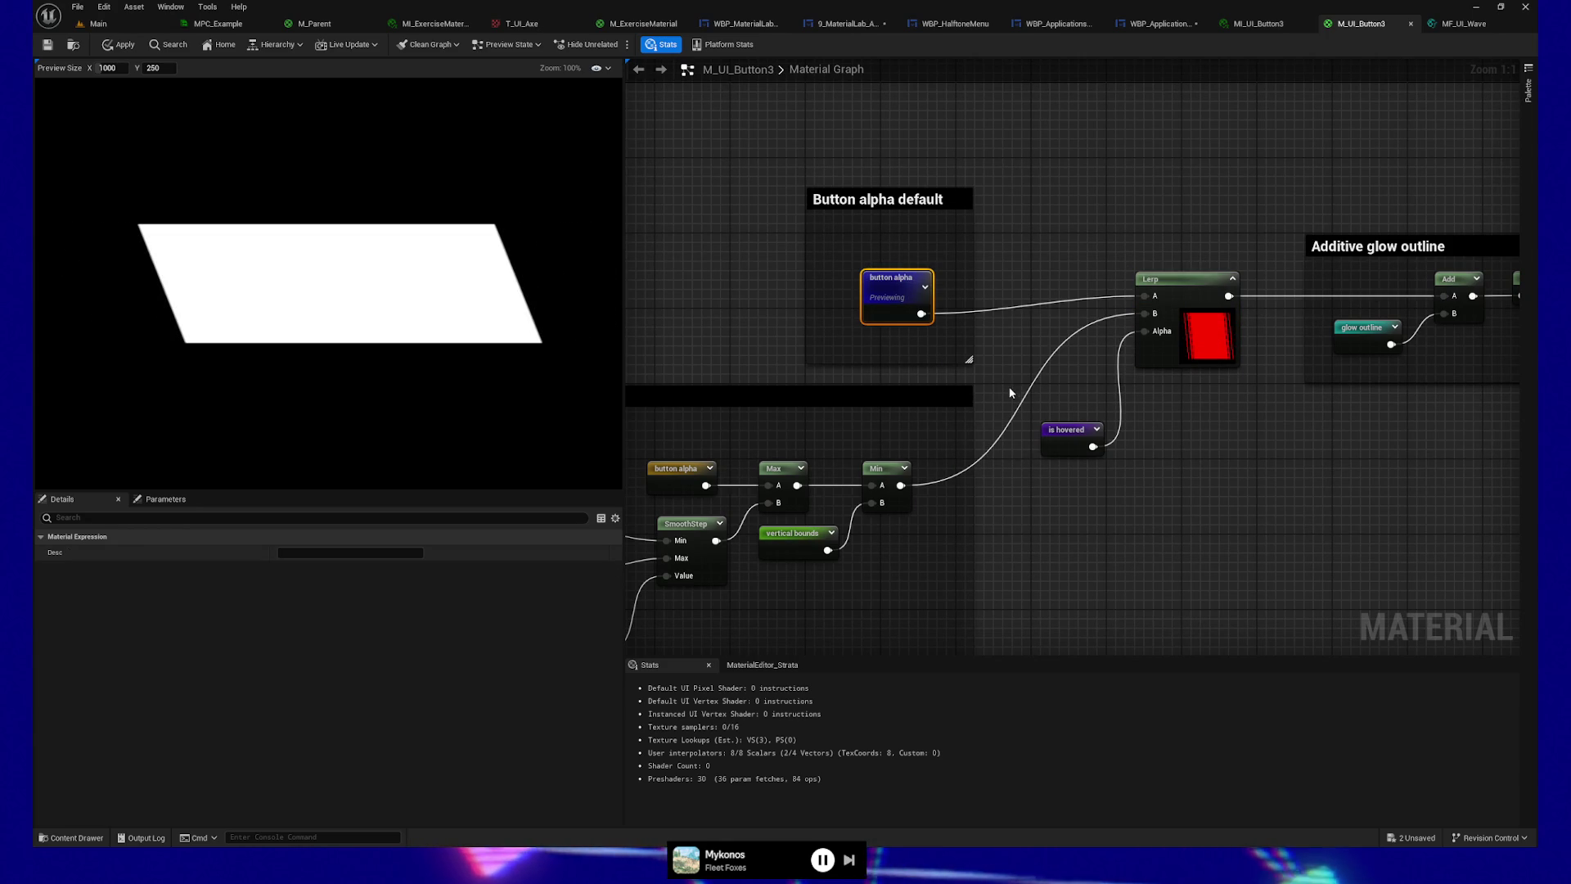
right_click(1074, 429)
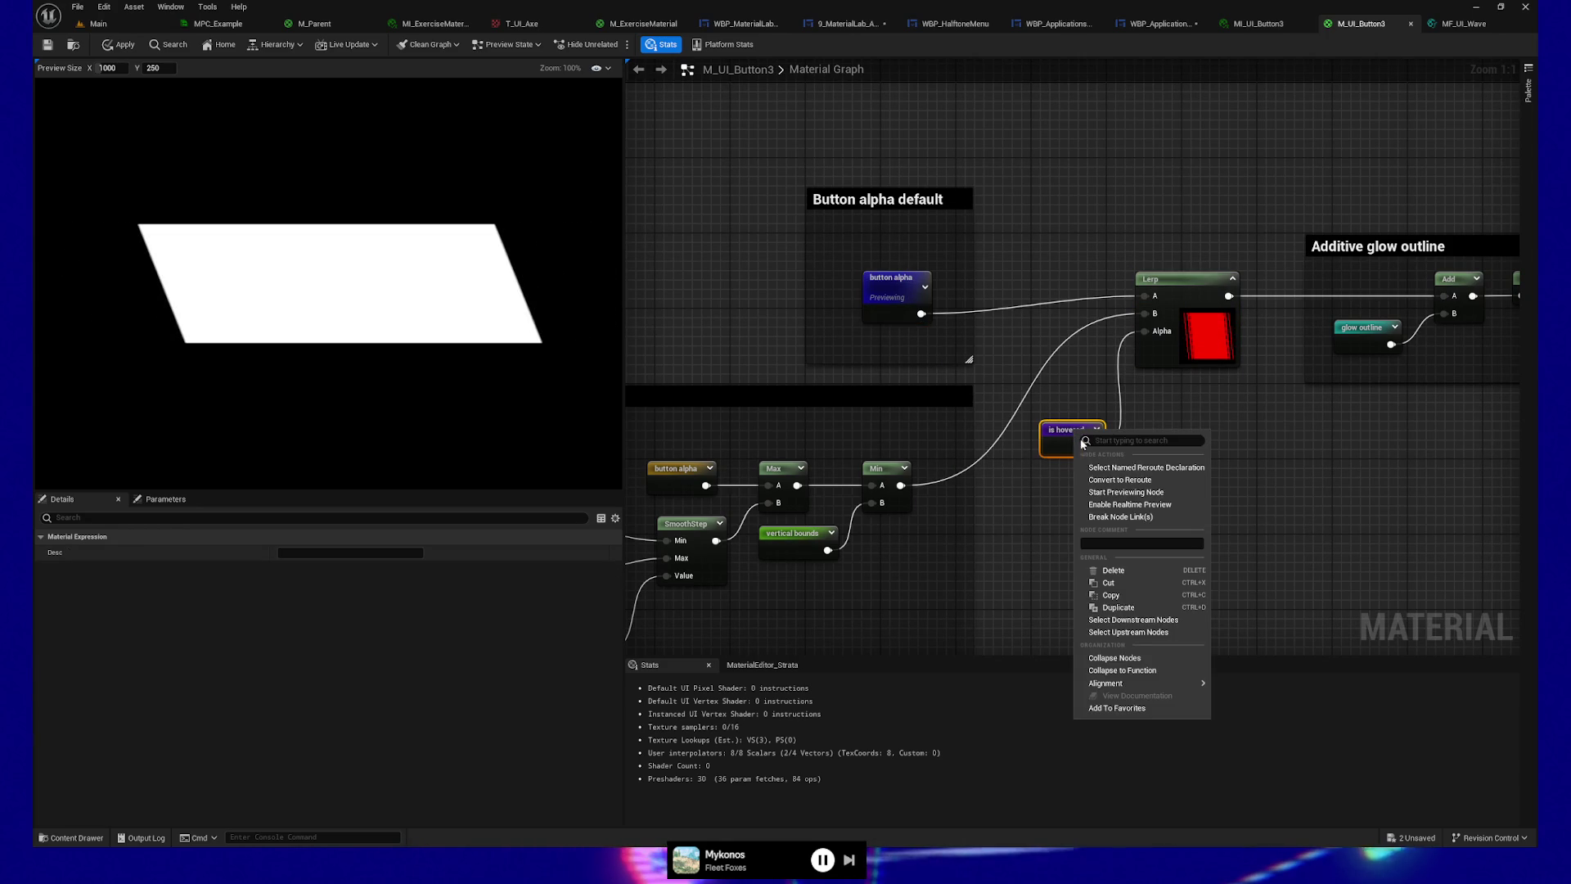
click(1114, 496)
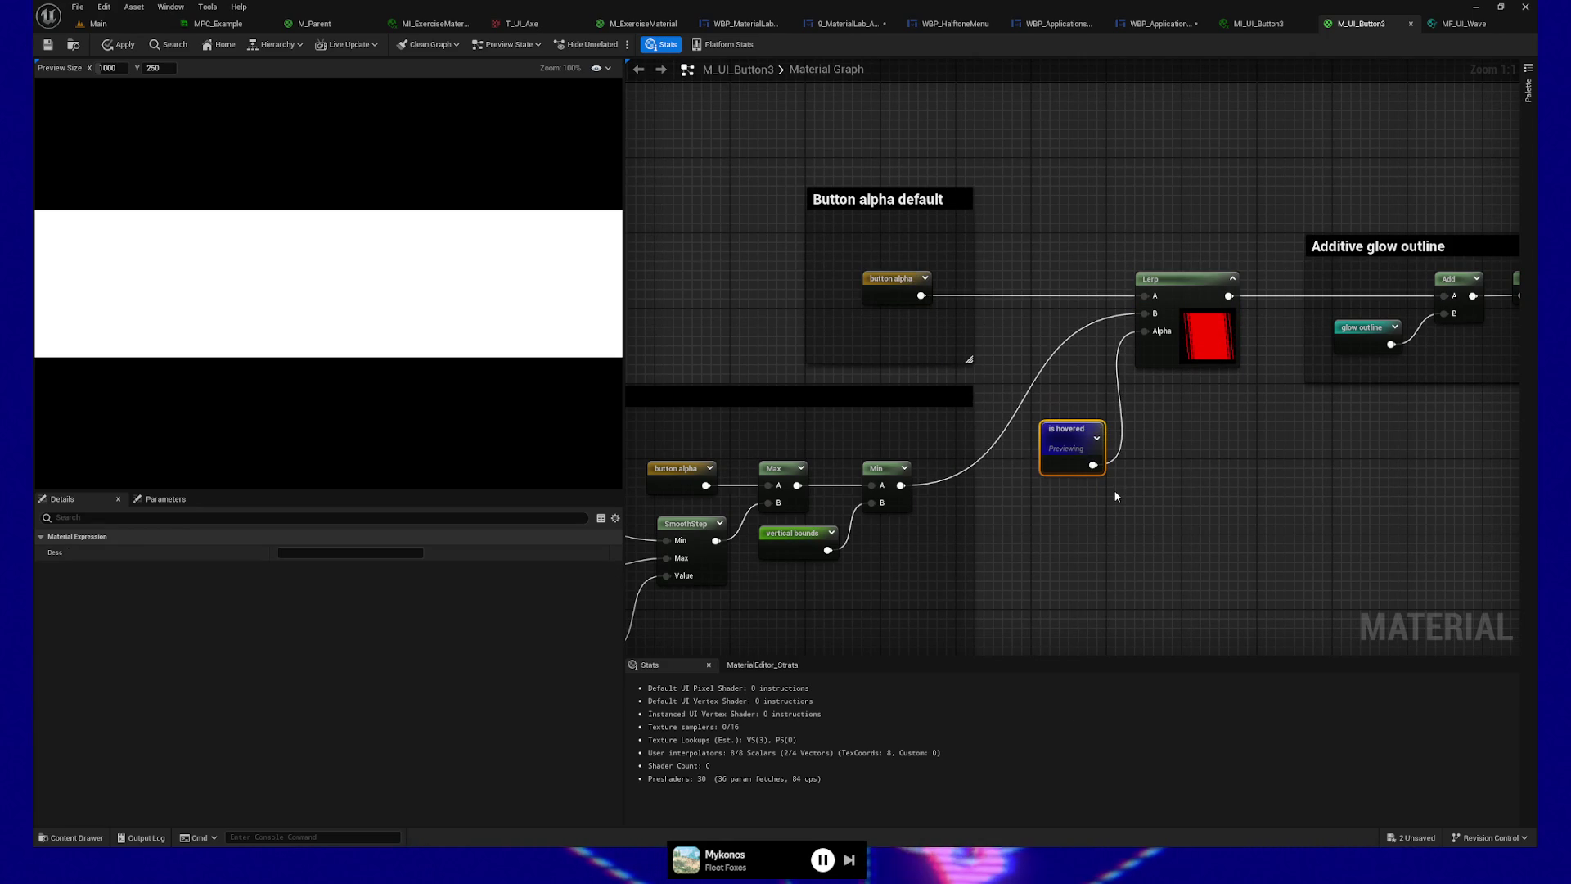
right_click(888, 471)
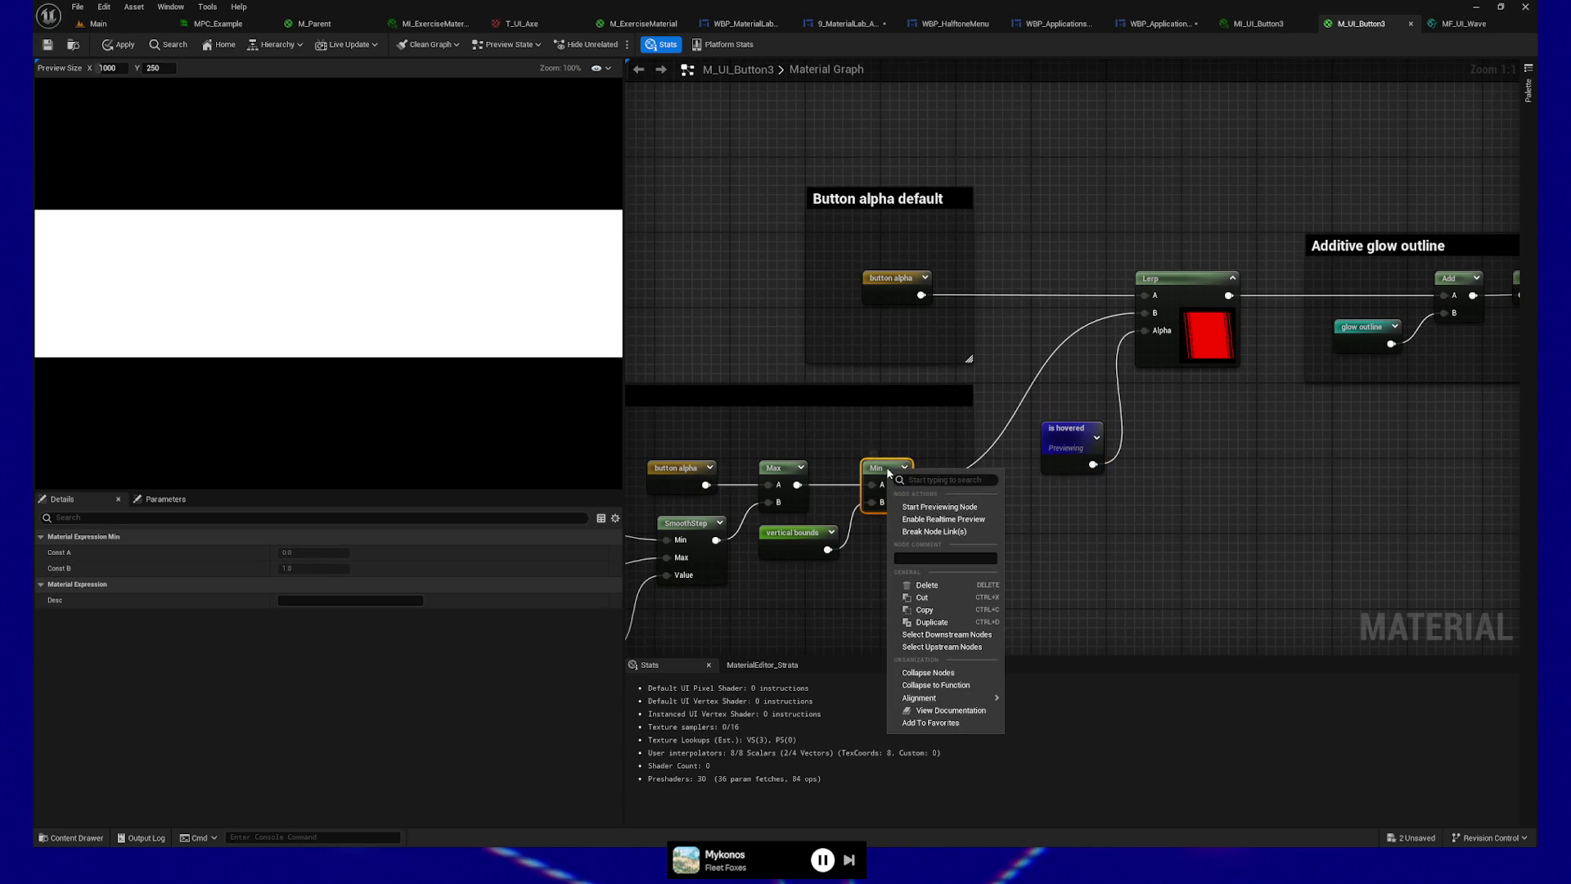
click(939, 507)
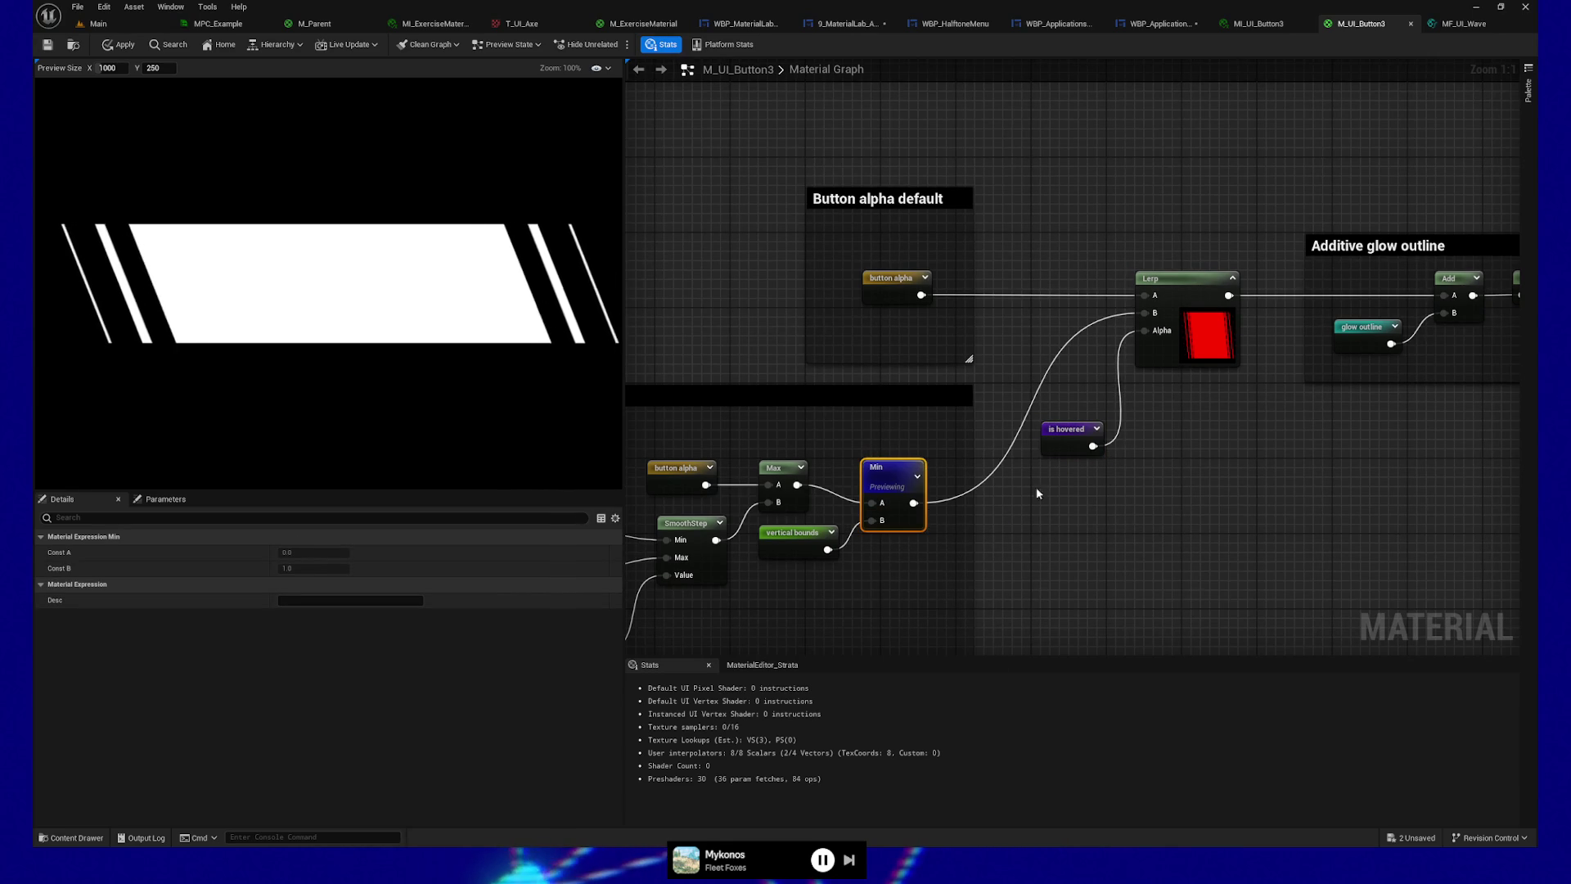
right_click(1178, 283)
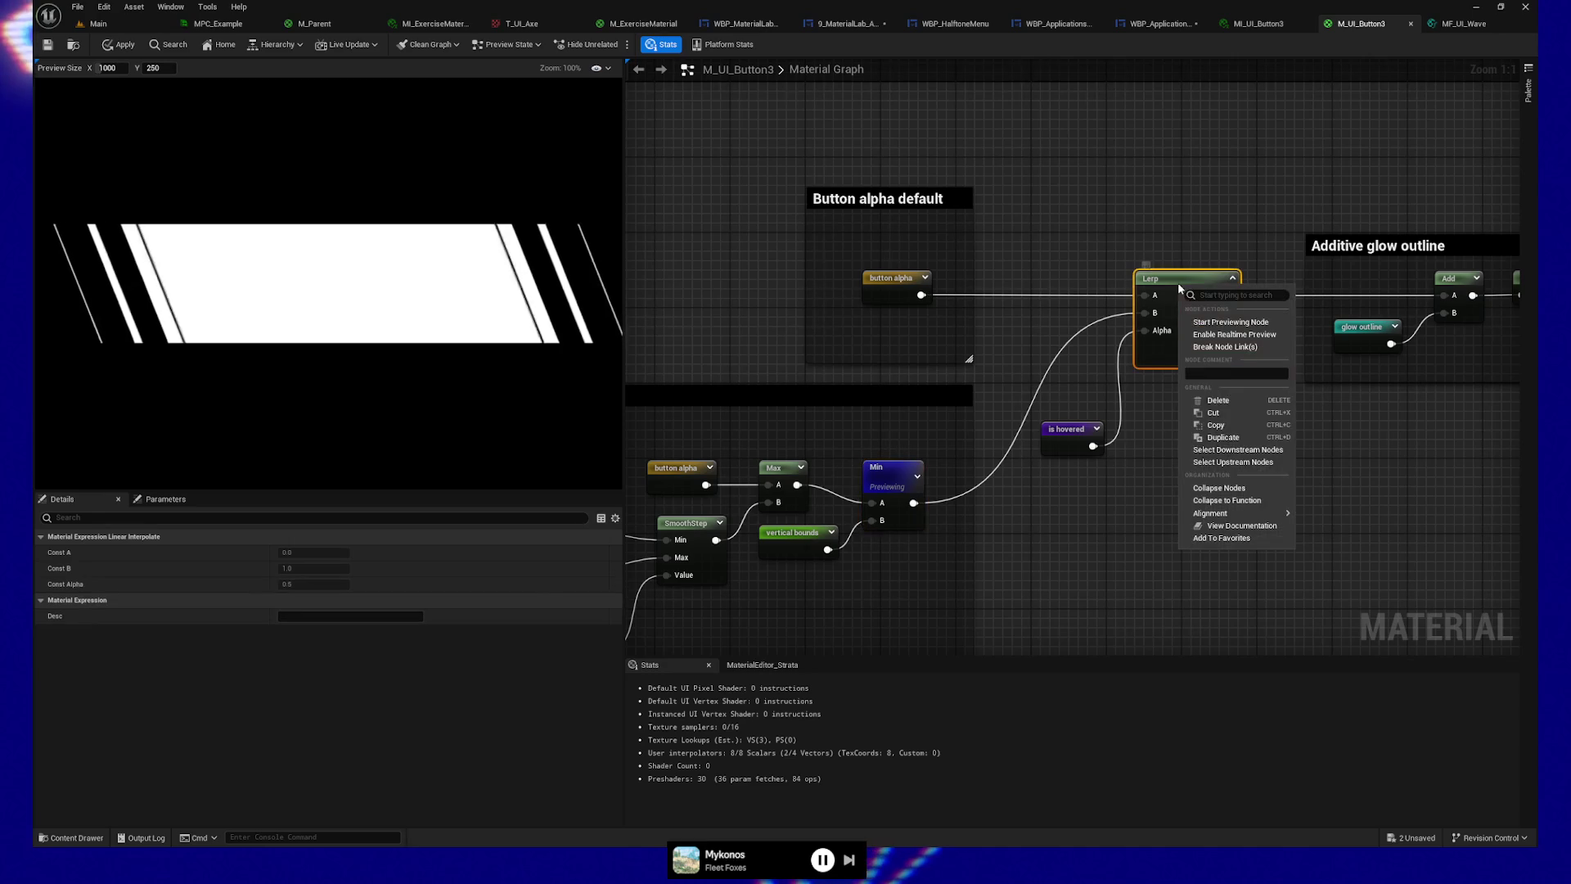
click(1287, 168)
Step: Jump from the is hovered reroute to its declaration and survey the Hovered control group
drag(1158, 316, 1010, 360)
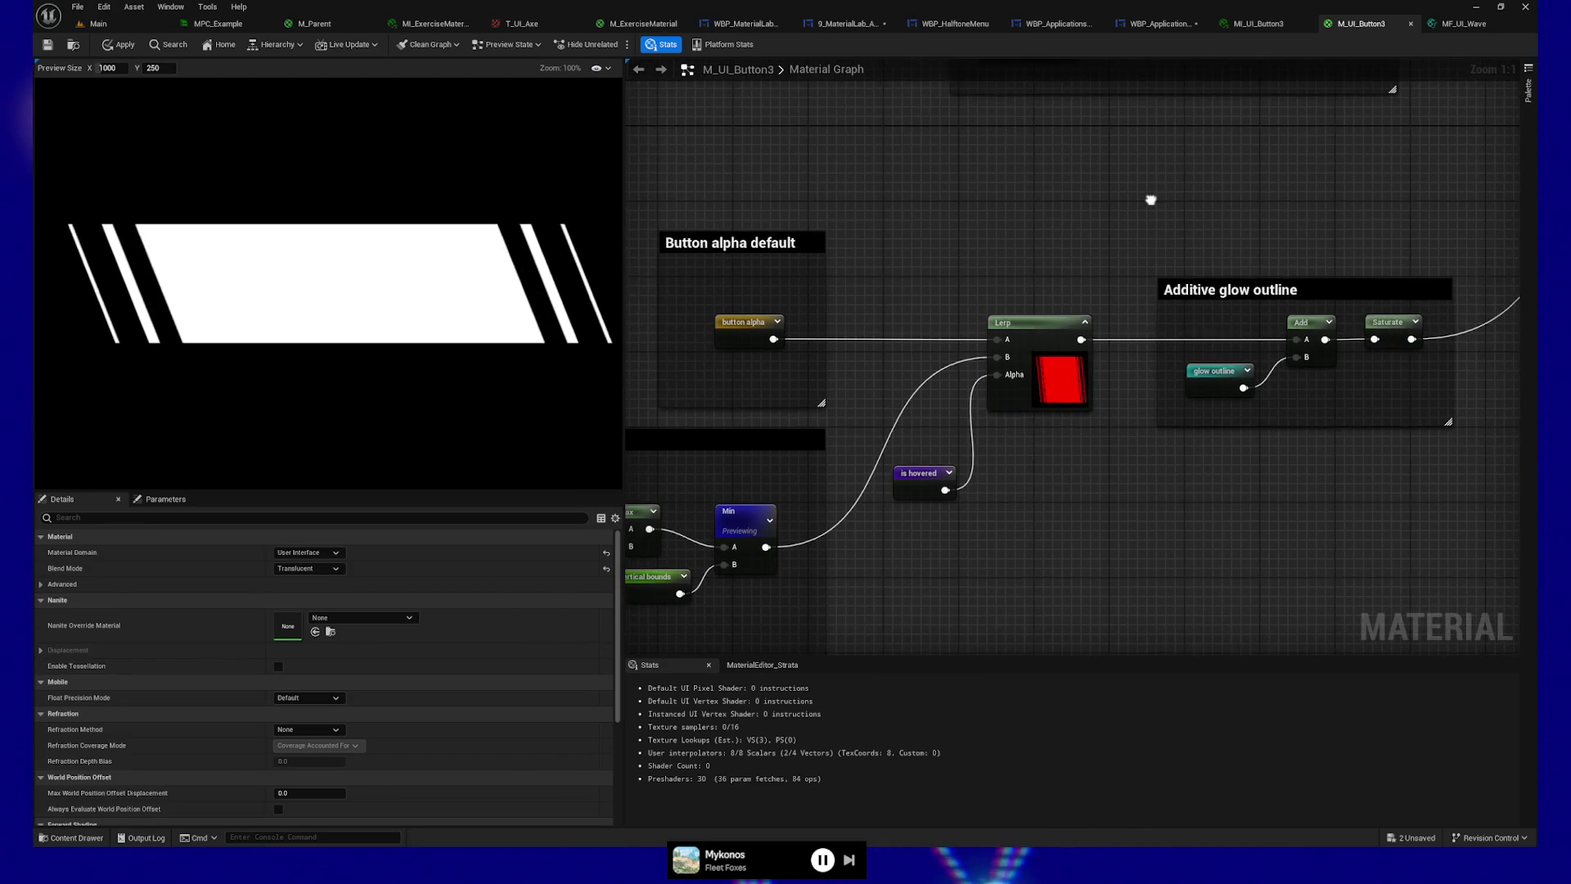
double_click(915, 474)
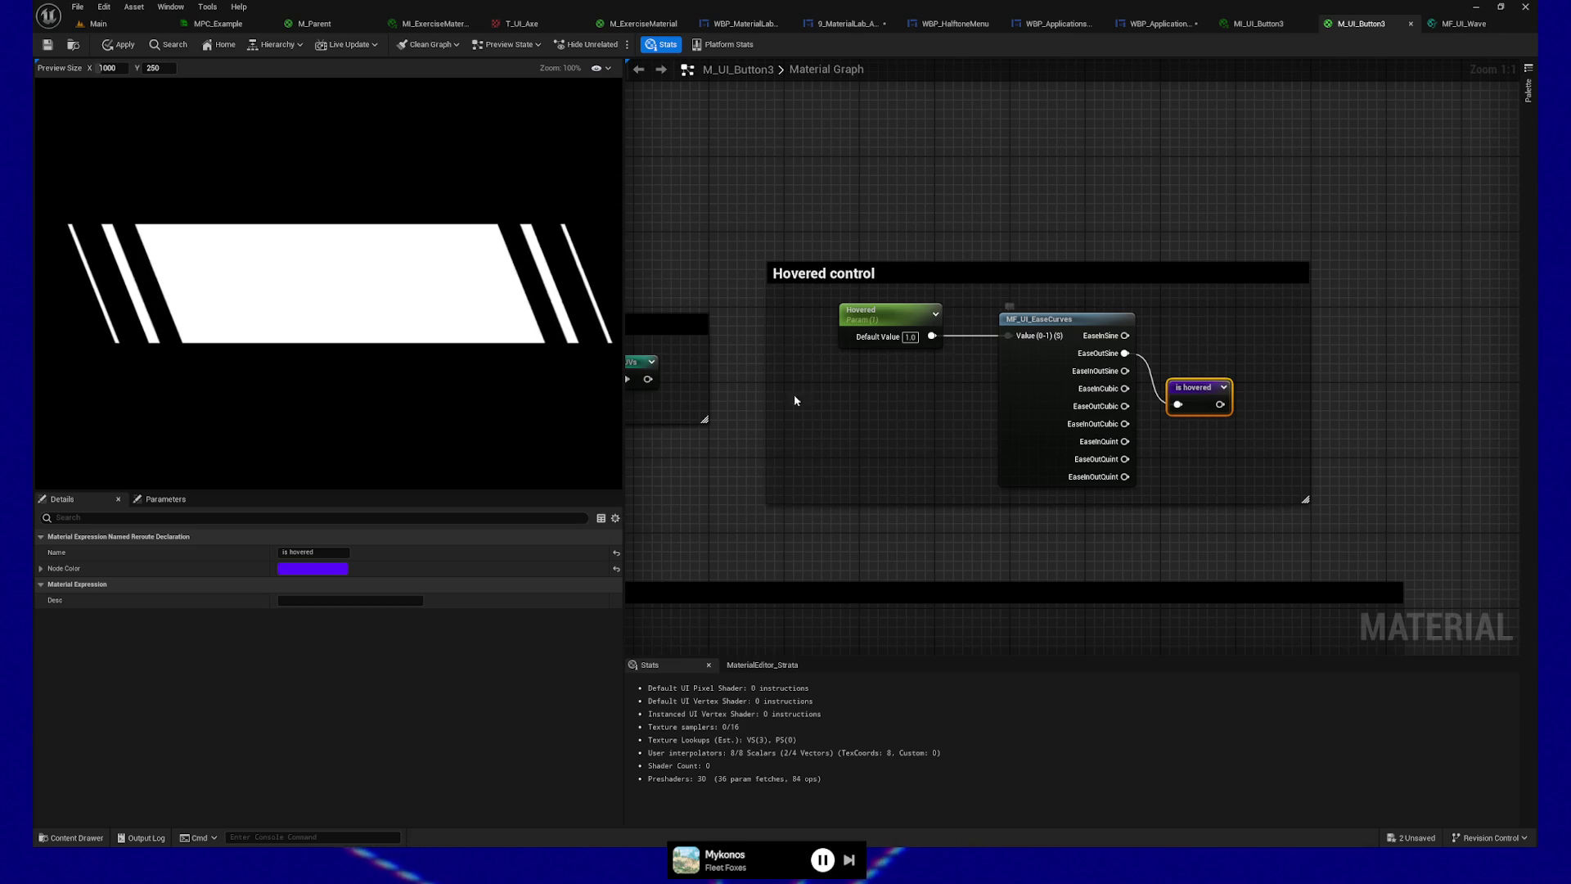
drag(809, 457, 1109, 449)
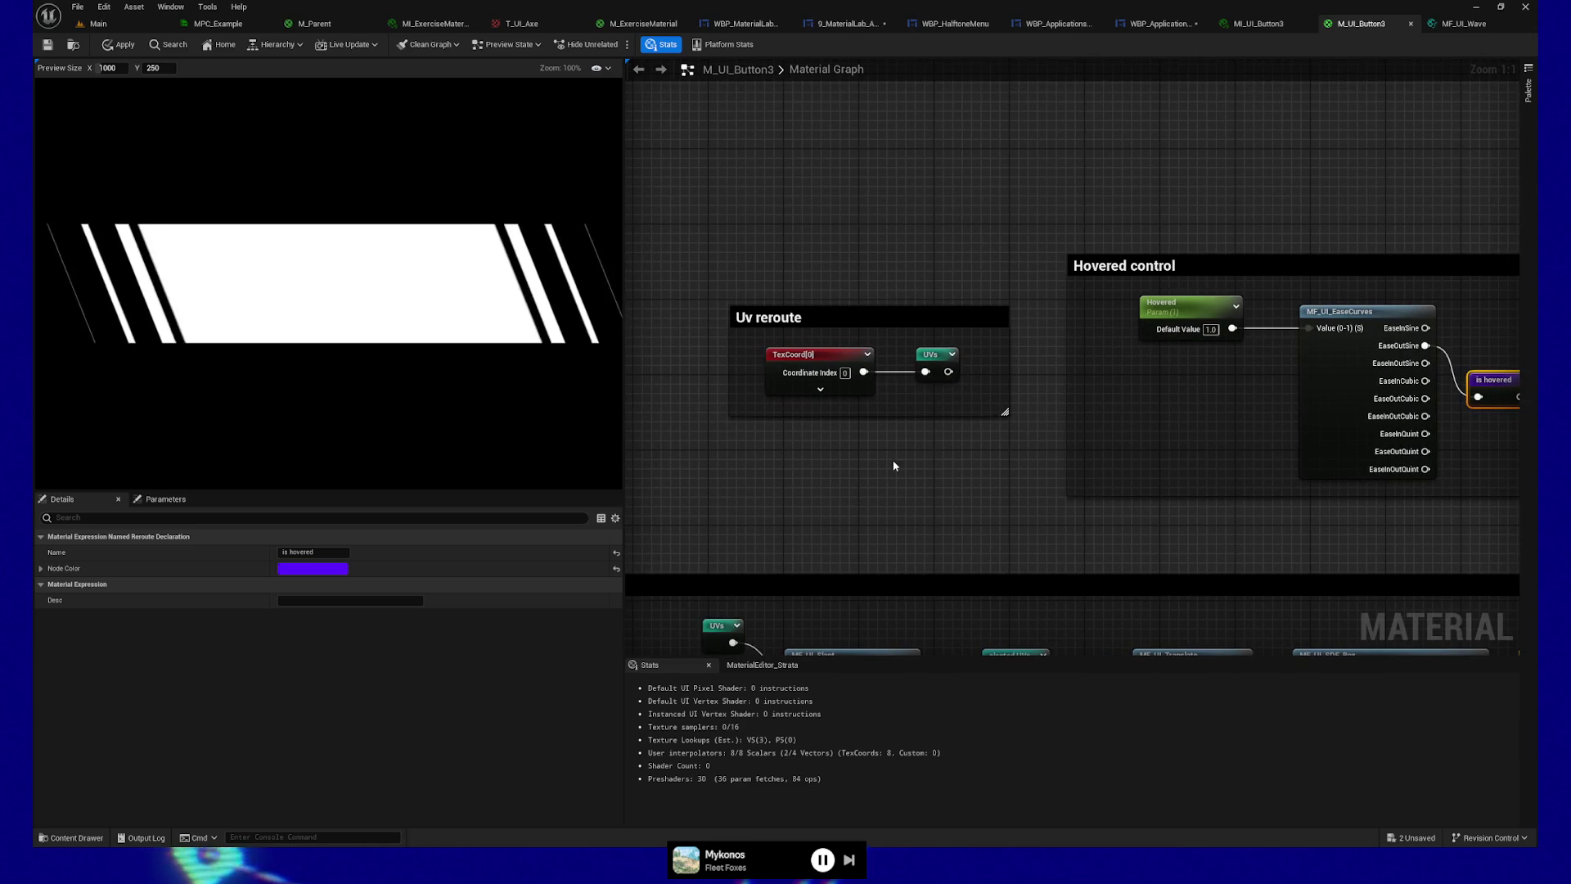
drag(888, 461, 853, 469)
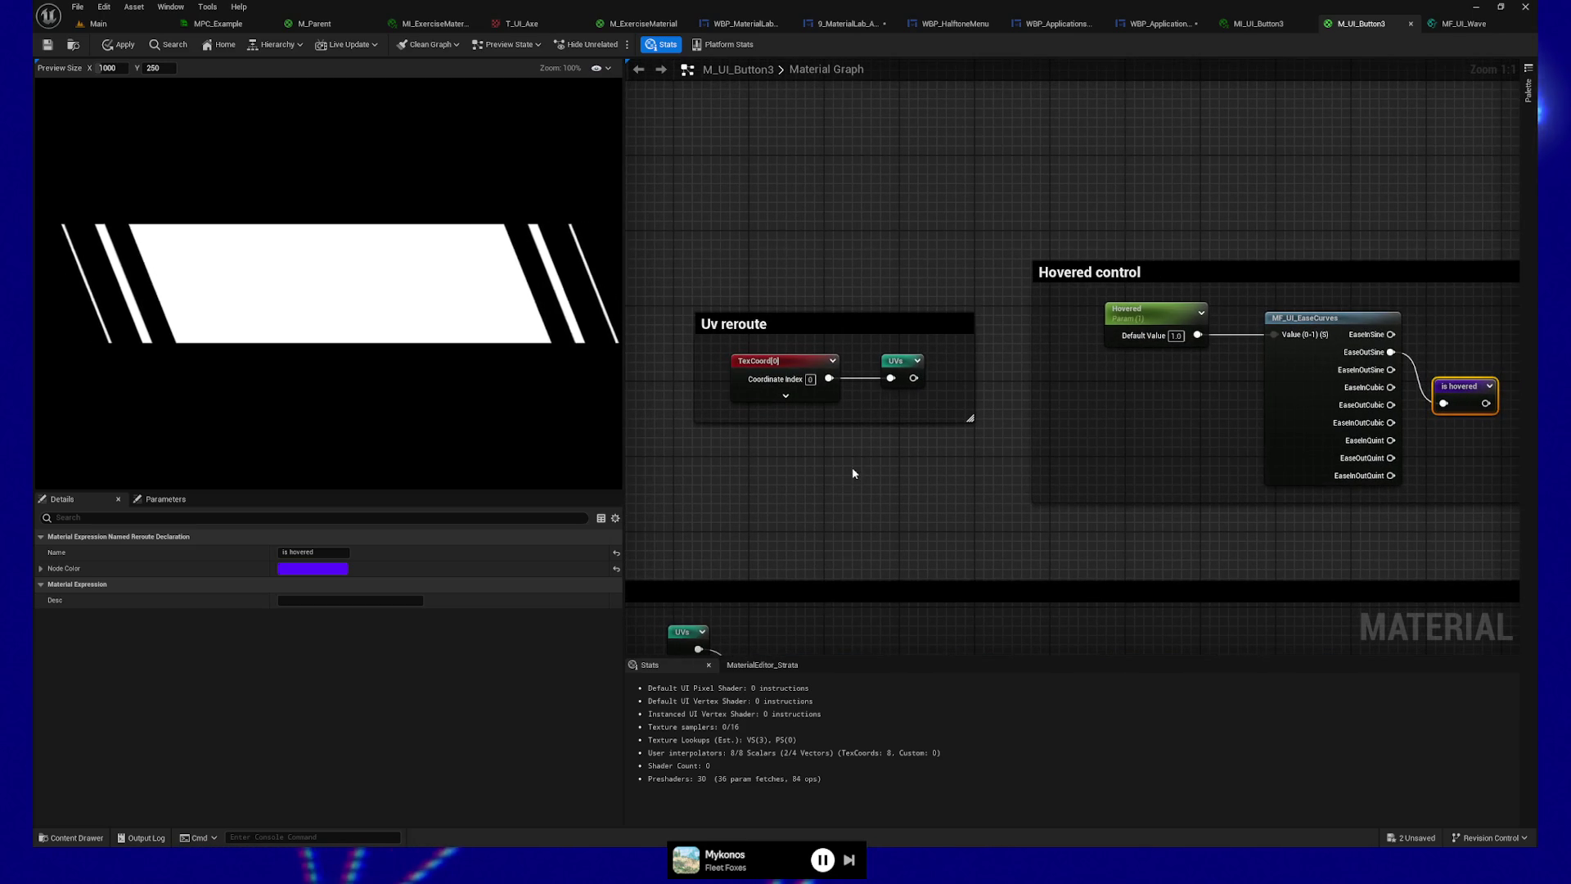
drag(1077, 459, 813, 450)
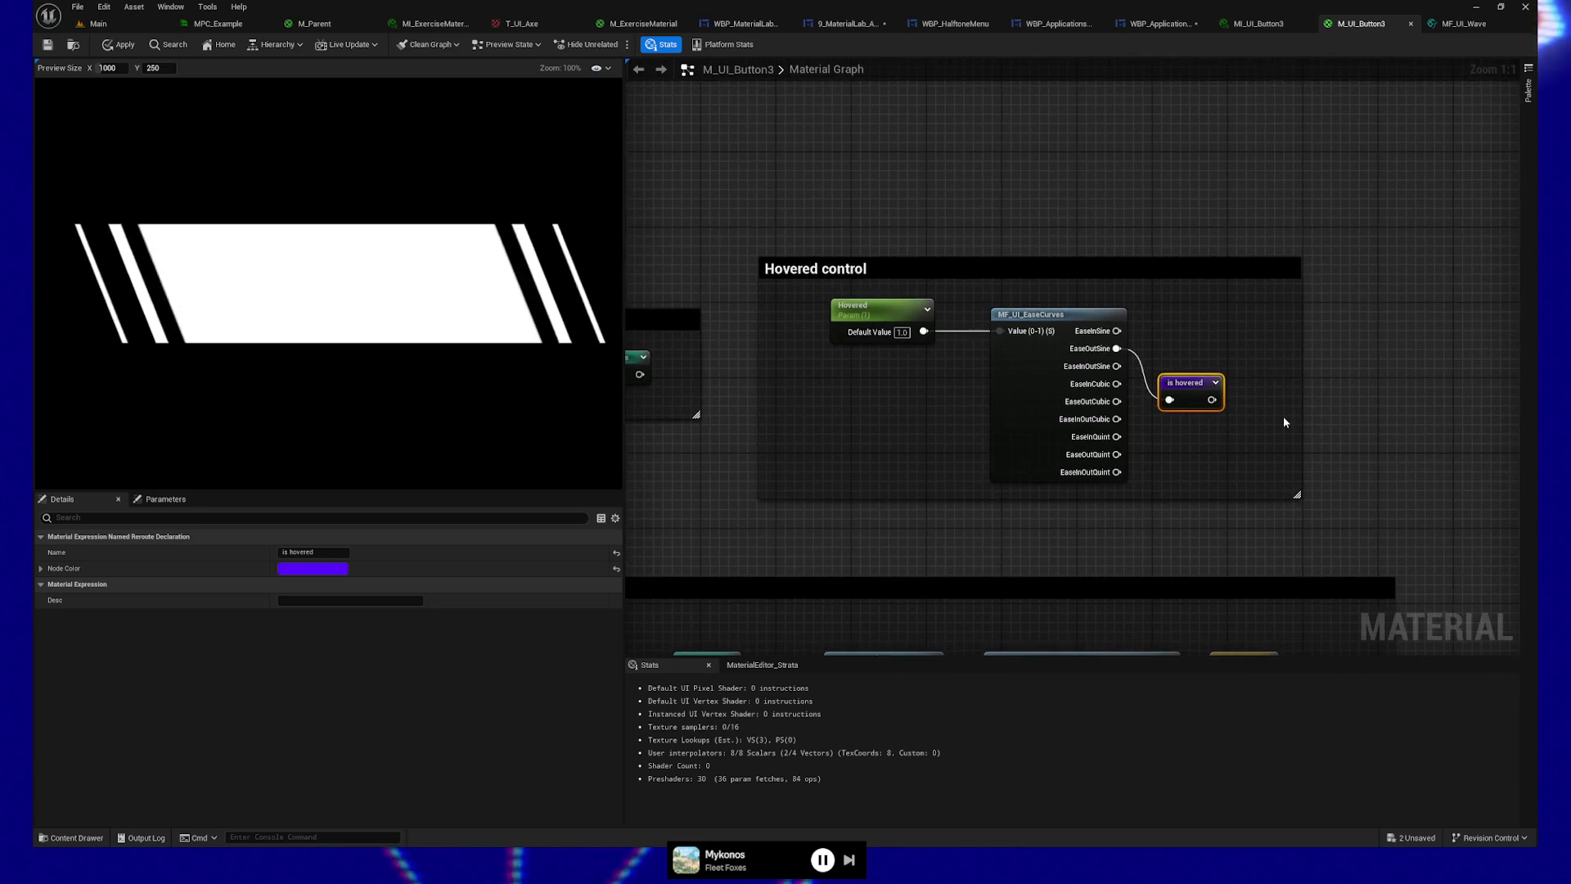
scroll(1283, 423, down, 3)
mouse_move(1497, 417)
mouse_down()
mouse_move(1045, 422)
mouse_move(1168, 579)
mouse_up()
scroll(1221, 432, up, 2)
scroll(1221, 432, up, 3)
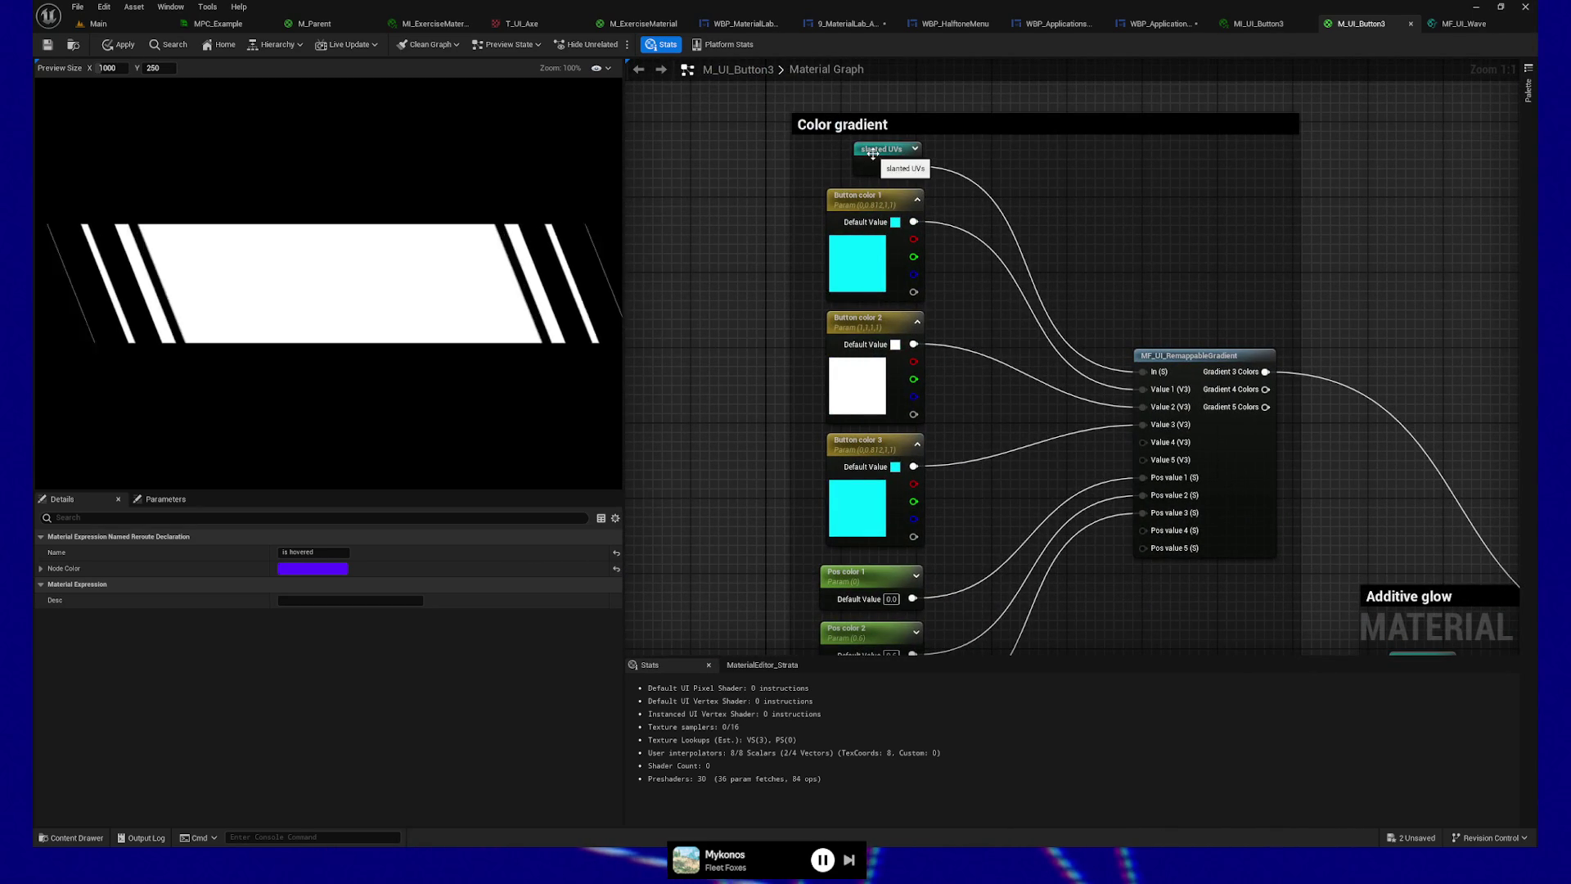
scroll(929, 186, down, 3)
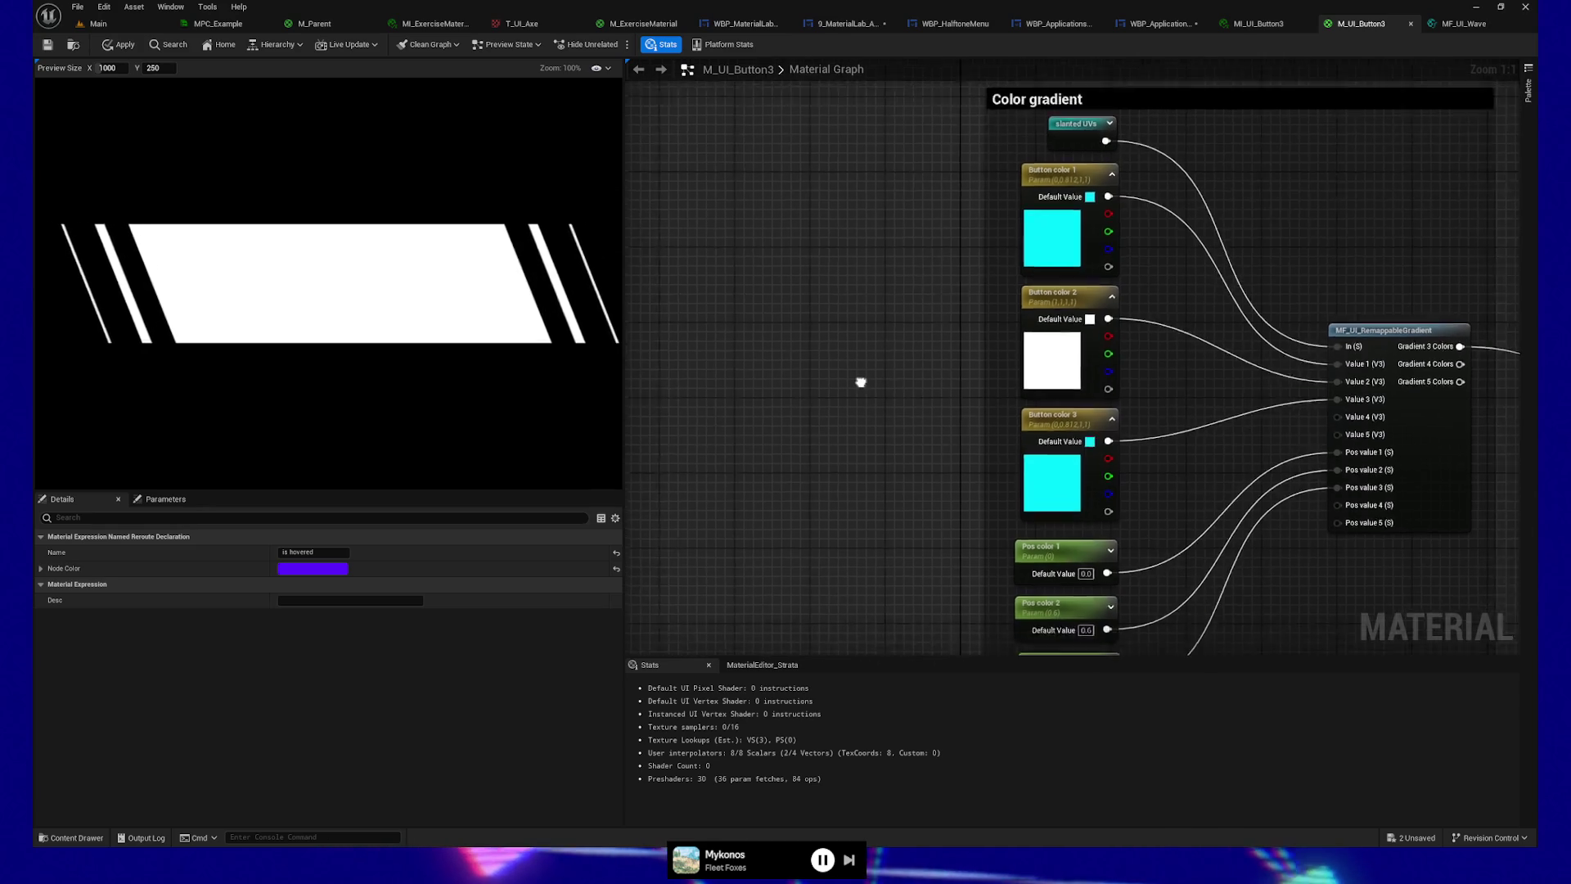
mouse_move(859, 379)
mouse_down()
mouse_move(1197, 333)
mouse_move(1099, 80)
mouse_up()
Step: Pan down past the Button shape group to the SDF box and glow parameter nodes
drag(928, 460, 805, 282)
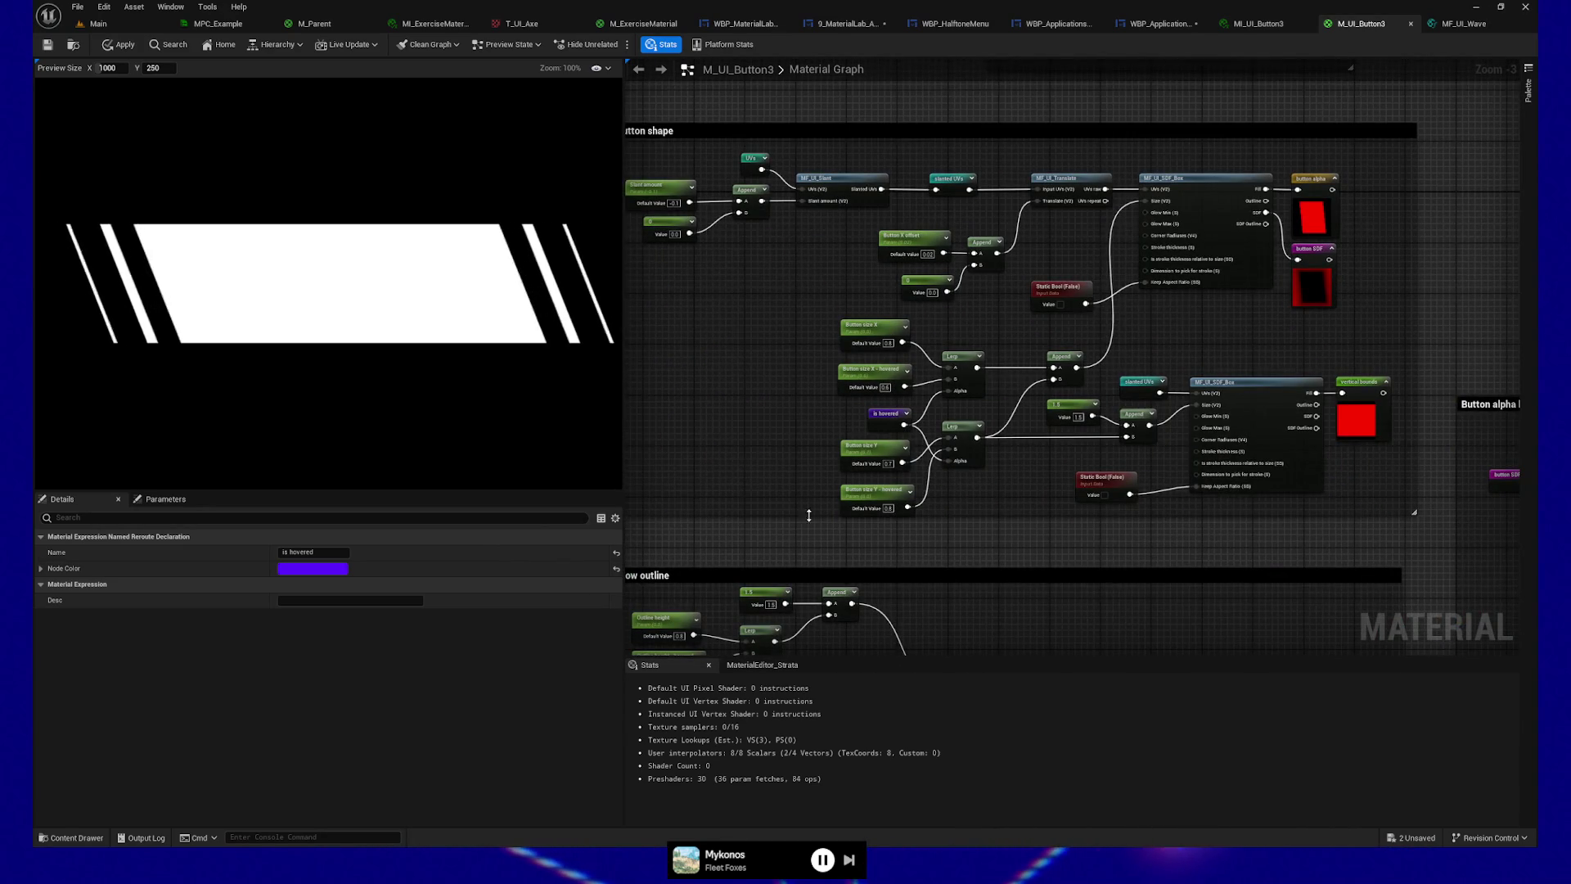
drag(809, 515, 985, 252)
drag(866, 519, 815, 233)
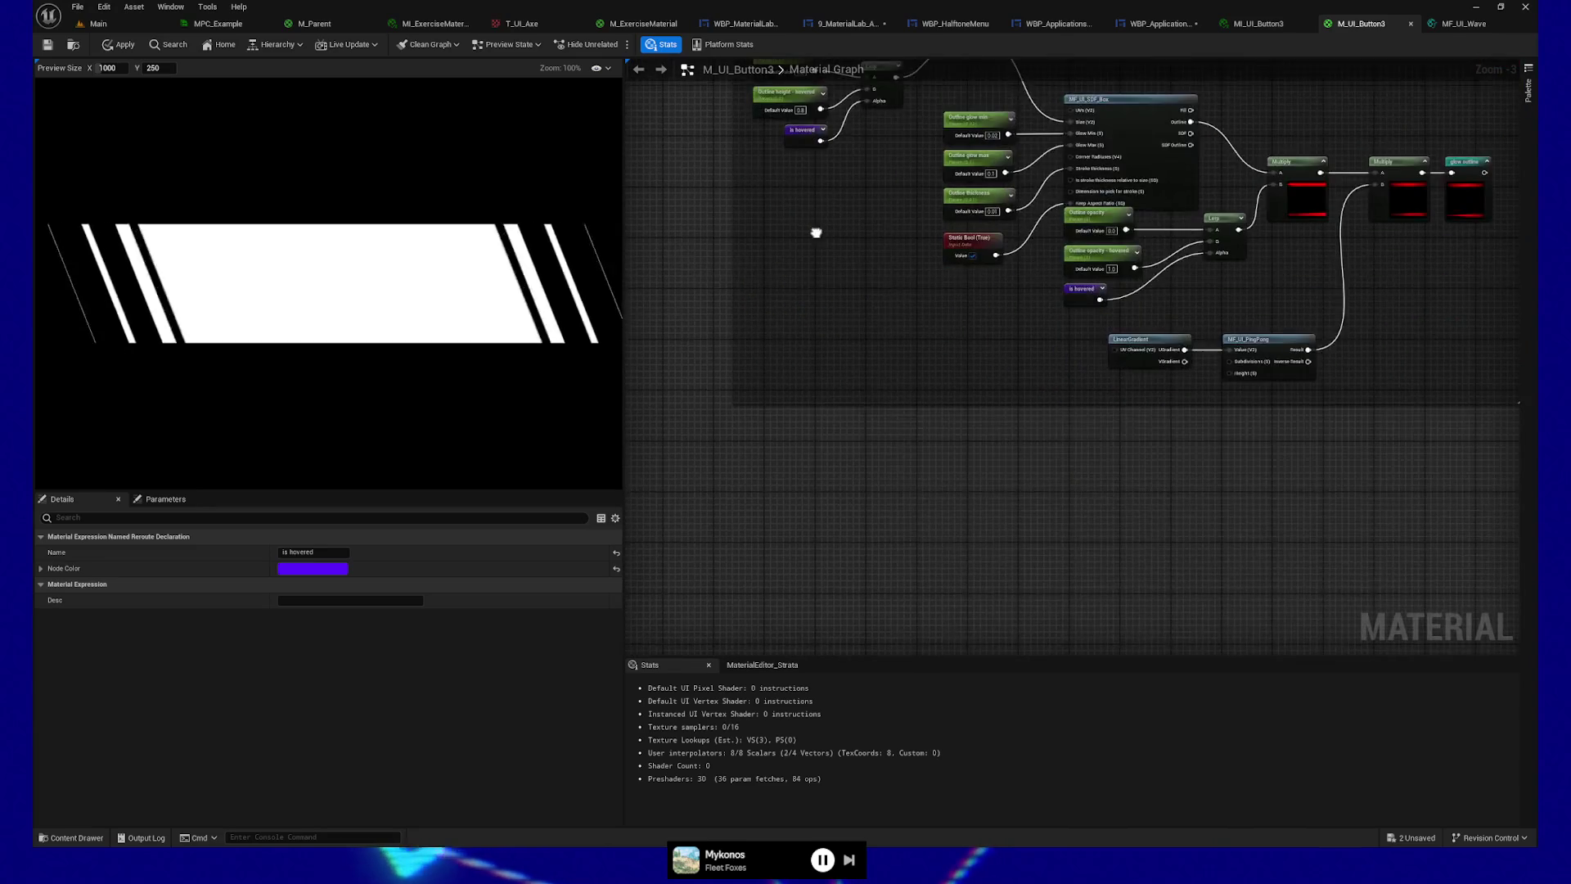
scroll(762, 395, up, 2)
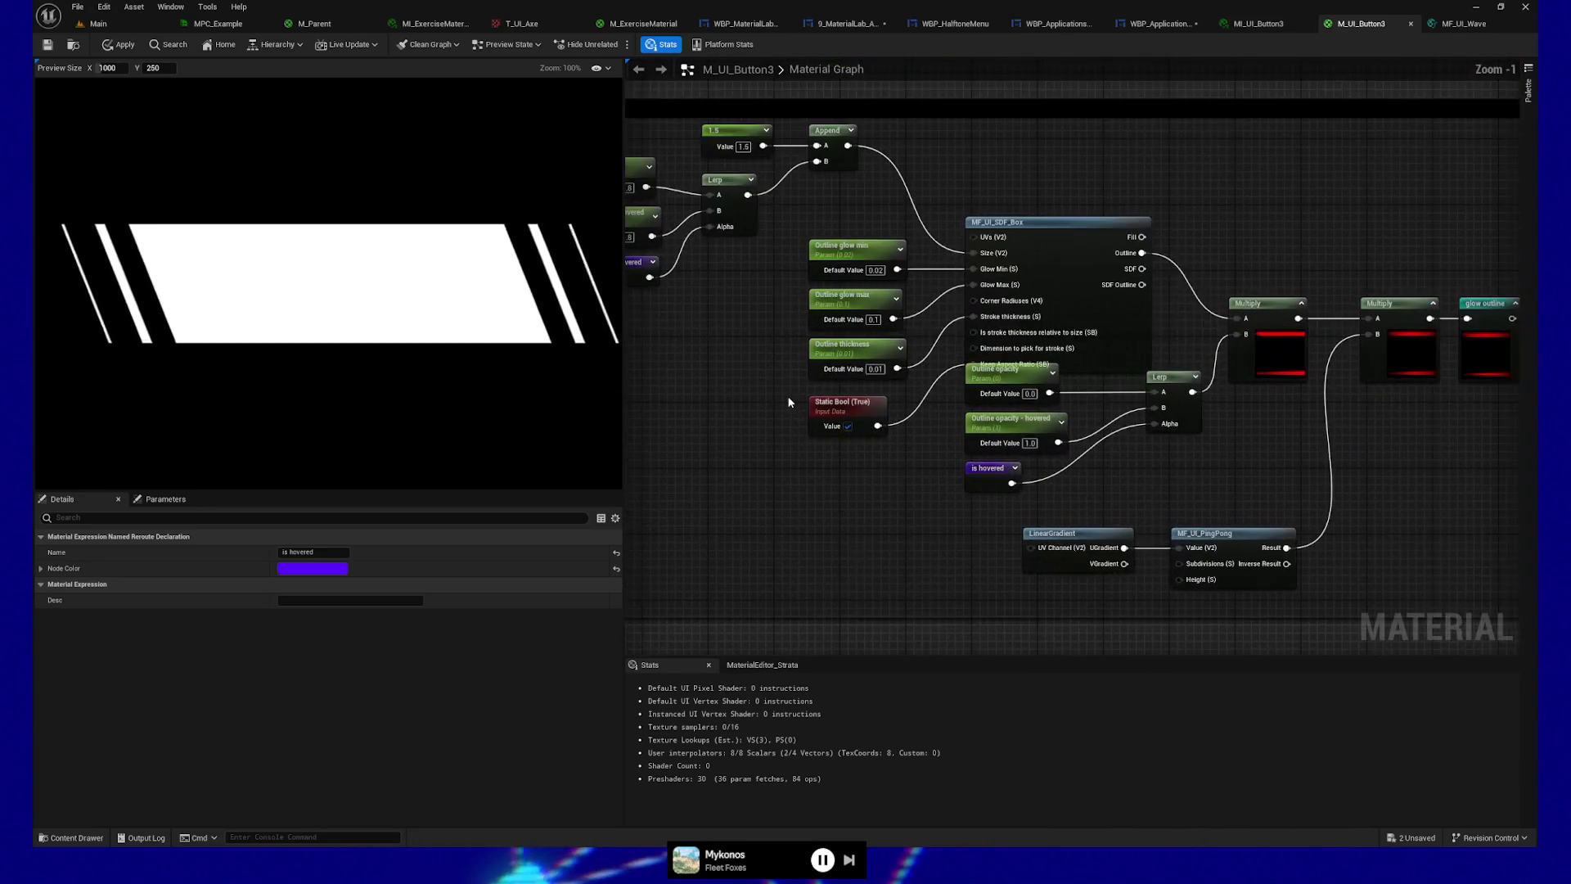
scroll(790, 438, up, 1)
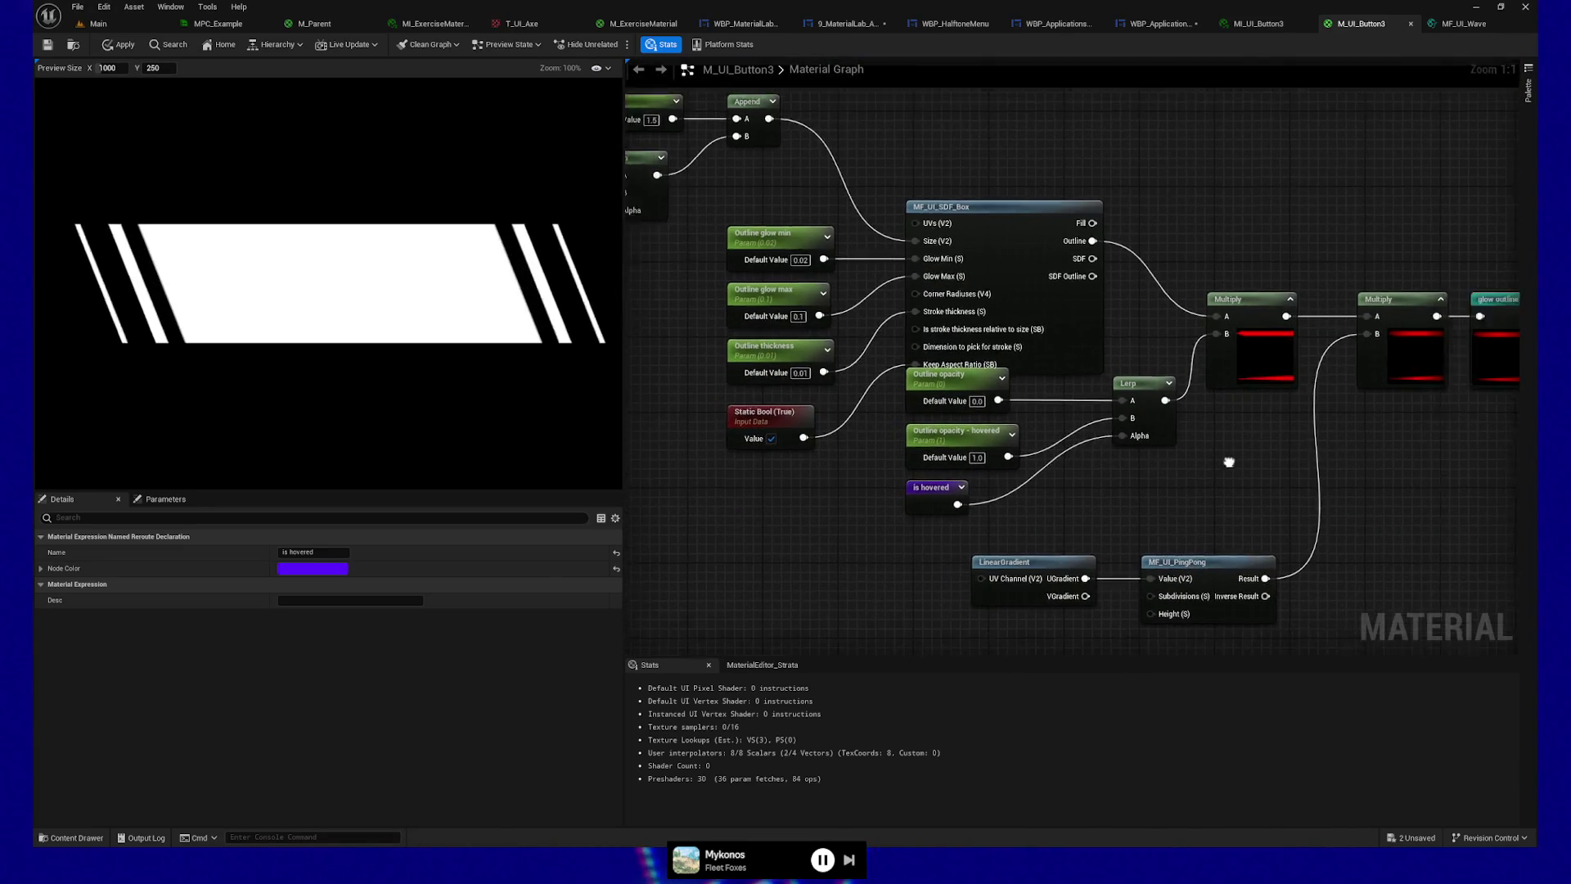
drag(1227, 456, 859, 529)
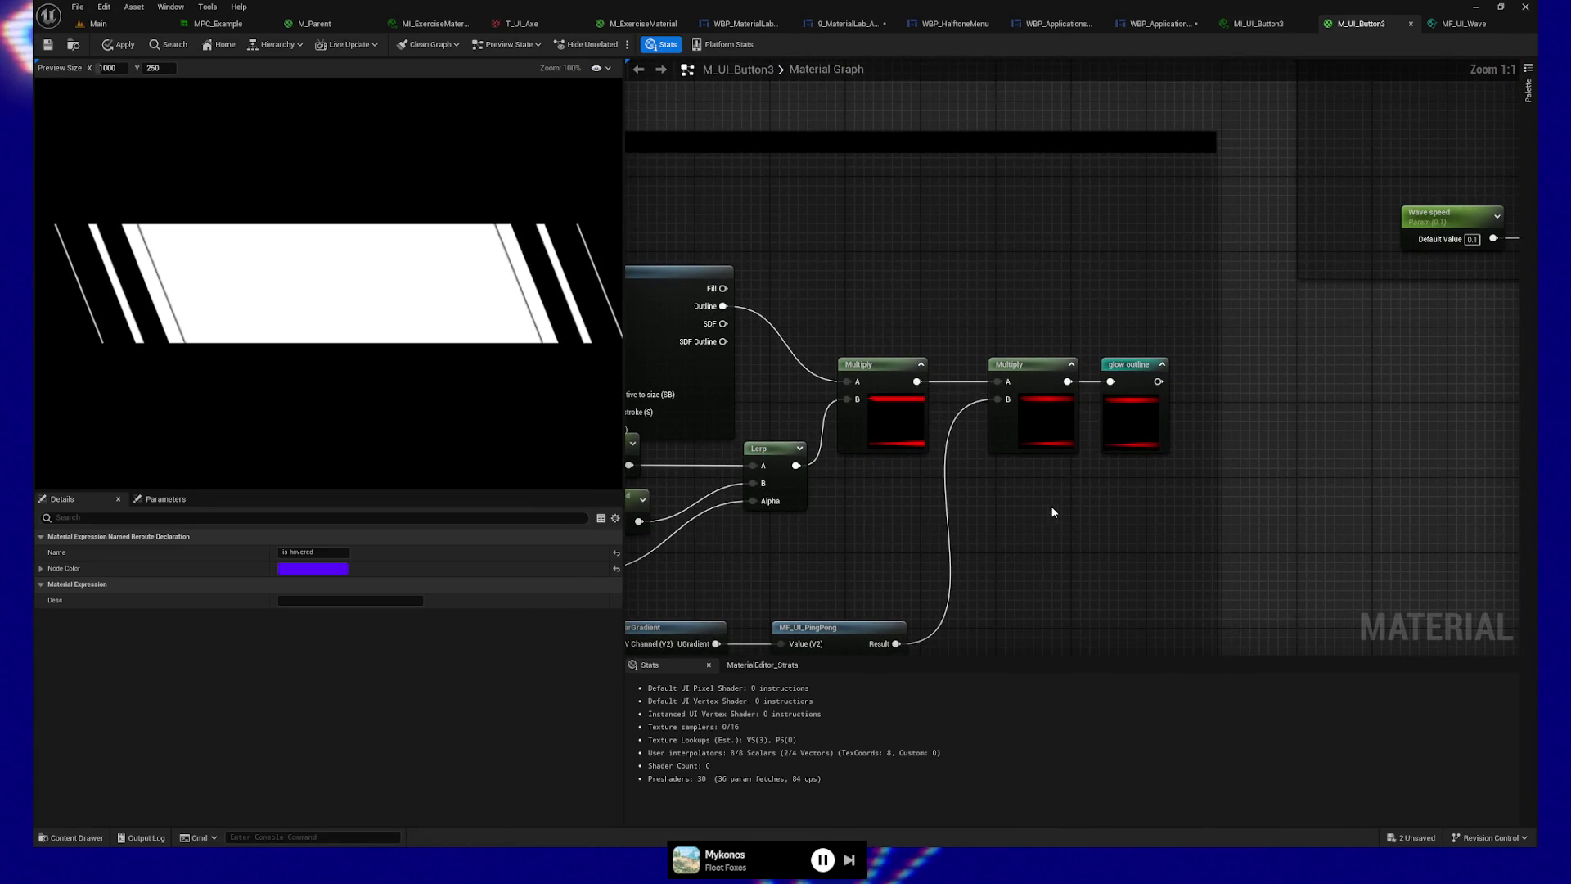
drag(1056, 513, 1120, 470)
scroll(1125, 470, up, 3)
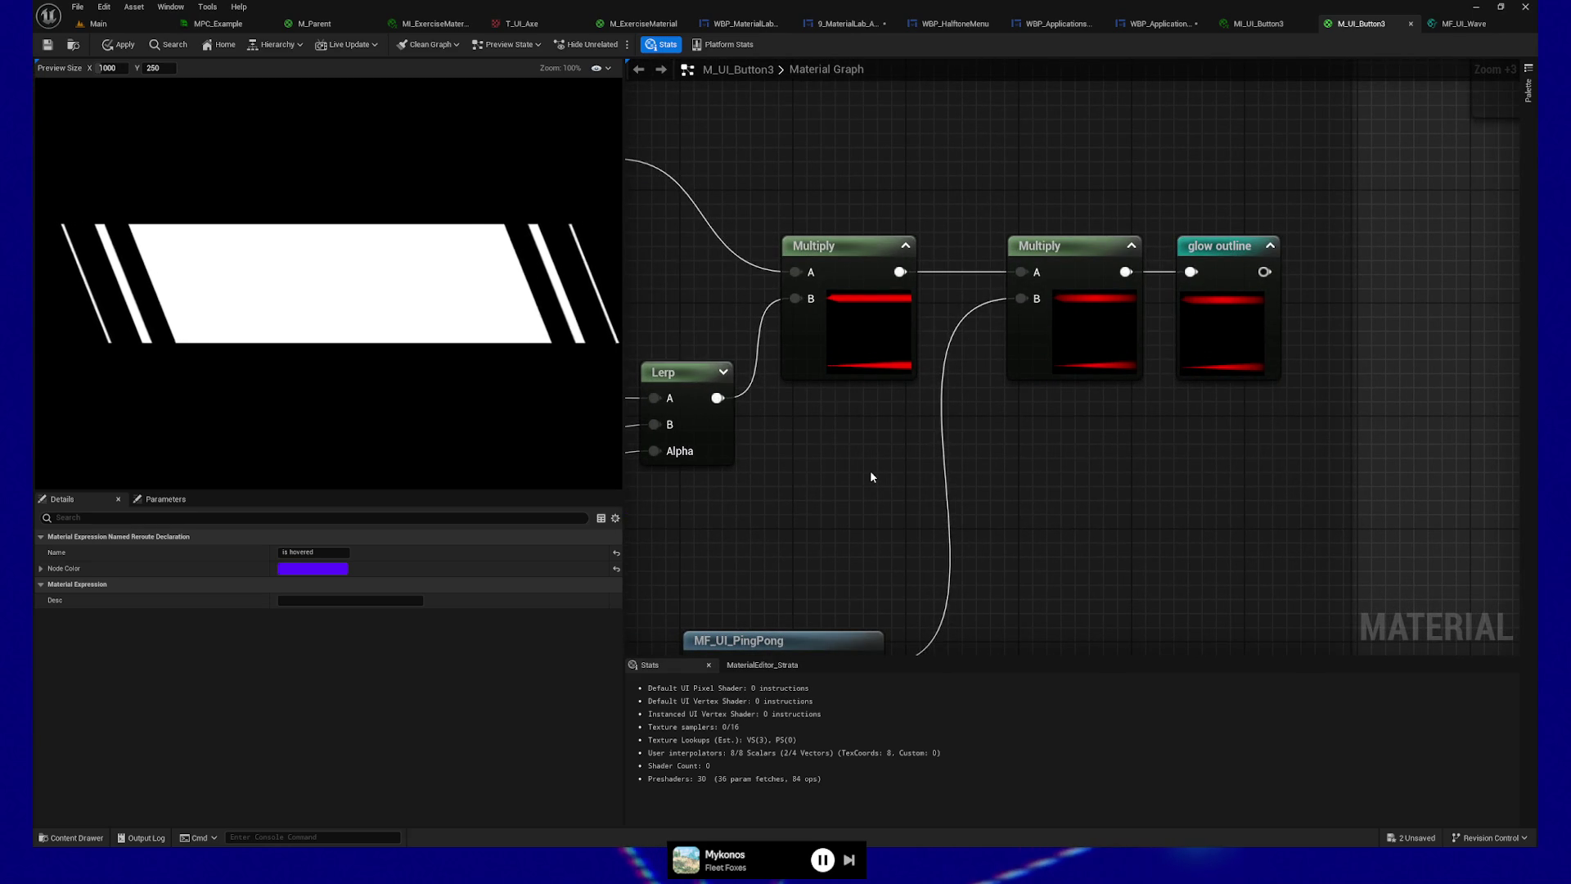
Step: Frame the Glow outline group with its outline opacity blend, and select MF_UI_SDF_Box to inspect it
drag(871, 472, 1136, 424)
drag(875, 506, 1040, 426)
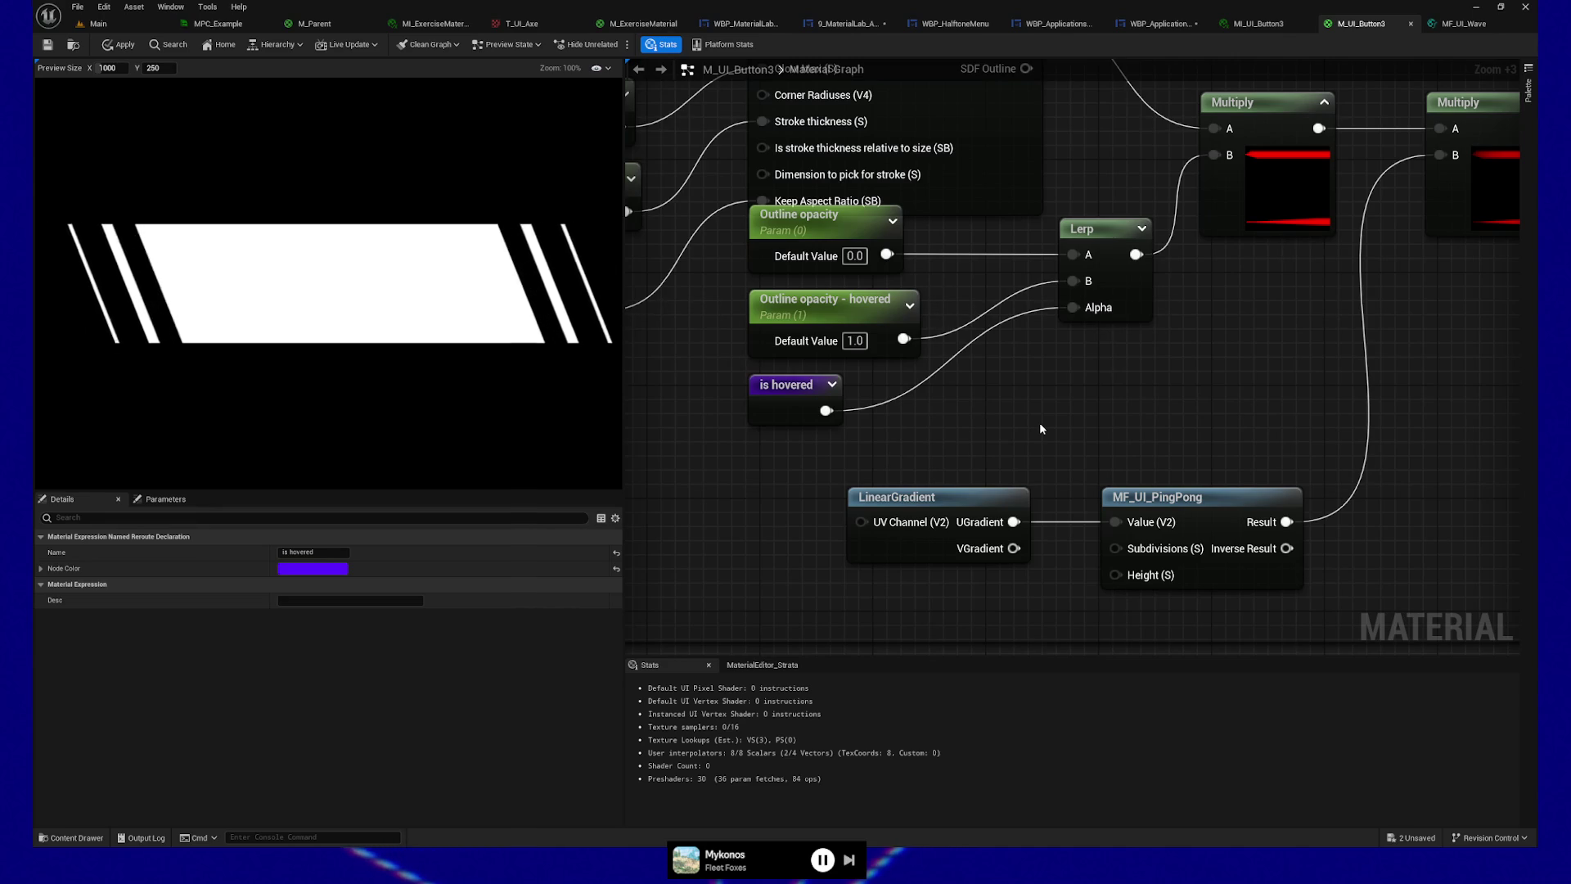
scroll(1039, 423, down, 3)
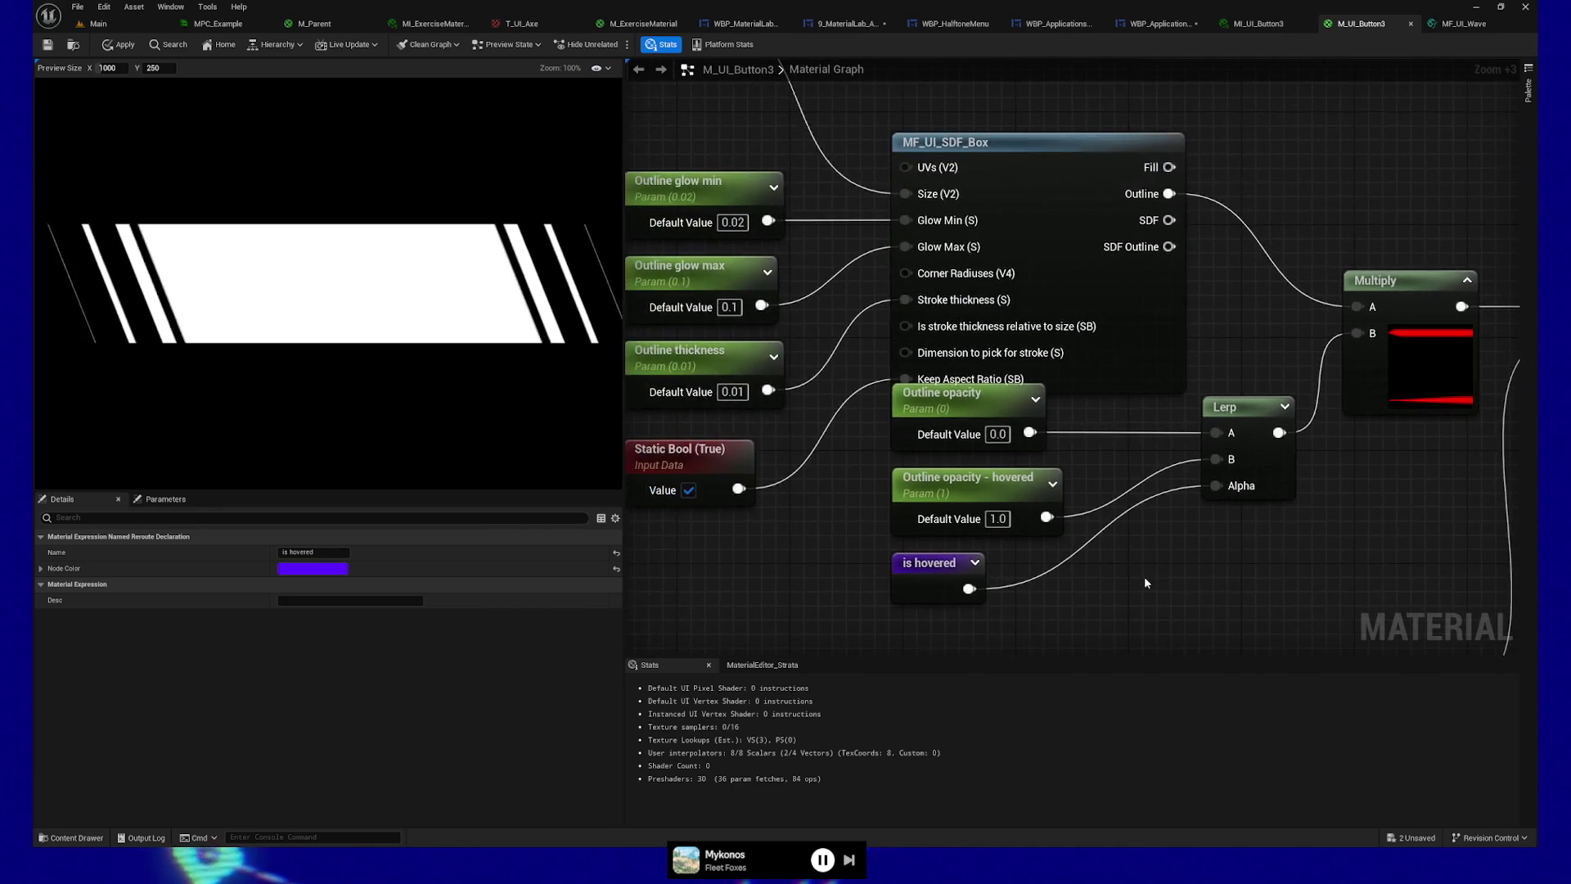
mouse_move(802, 565)
mouse_down()
mouse_move(1031, 601)
mouse_move(939, 462)
mouse_move(860, 445)
mouse_up()
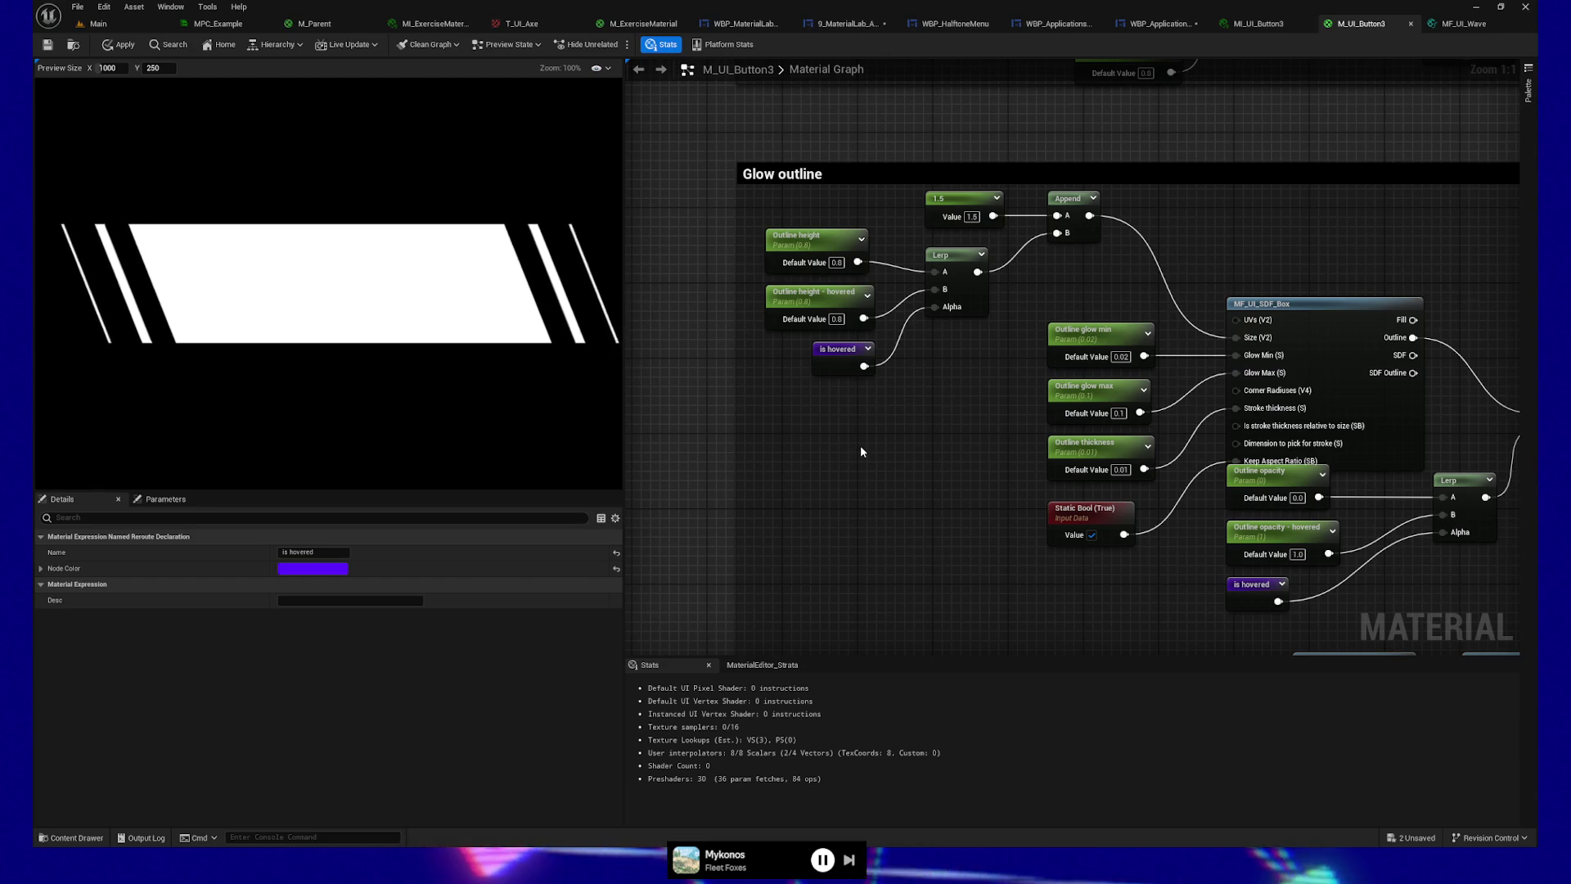
mouse_move(866, 443)
mouse_down()
mouse_move(708, 449)
mouse_move(678, 466)
mouse_move(706, 419)
mouse_up()
click(1148, 279)
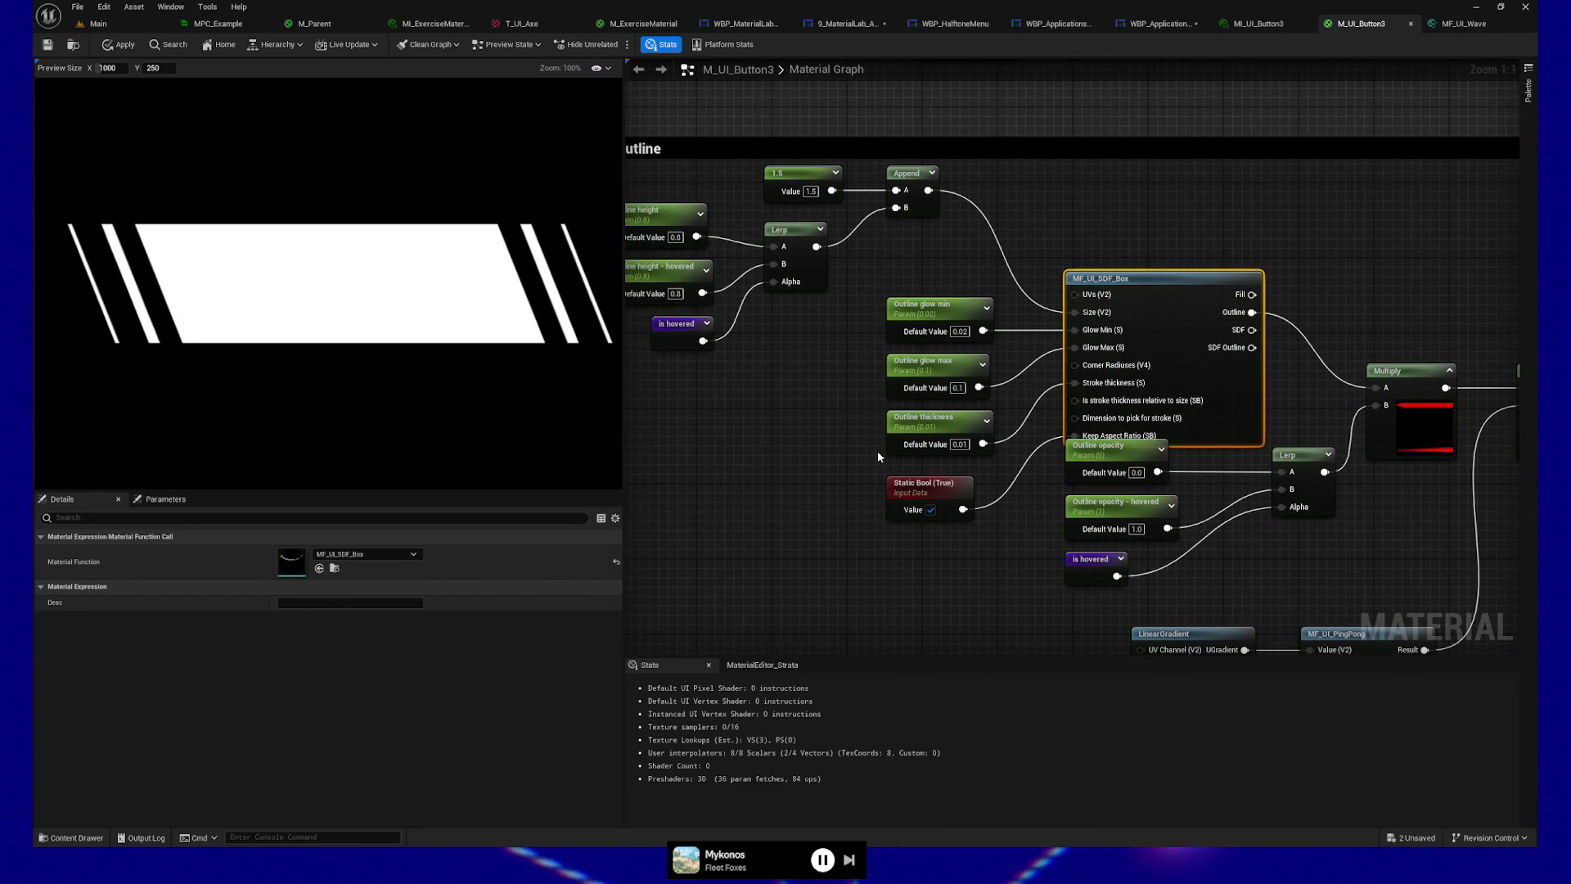
drag(1437, 296, 1378, 244)
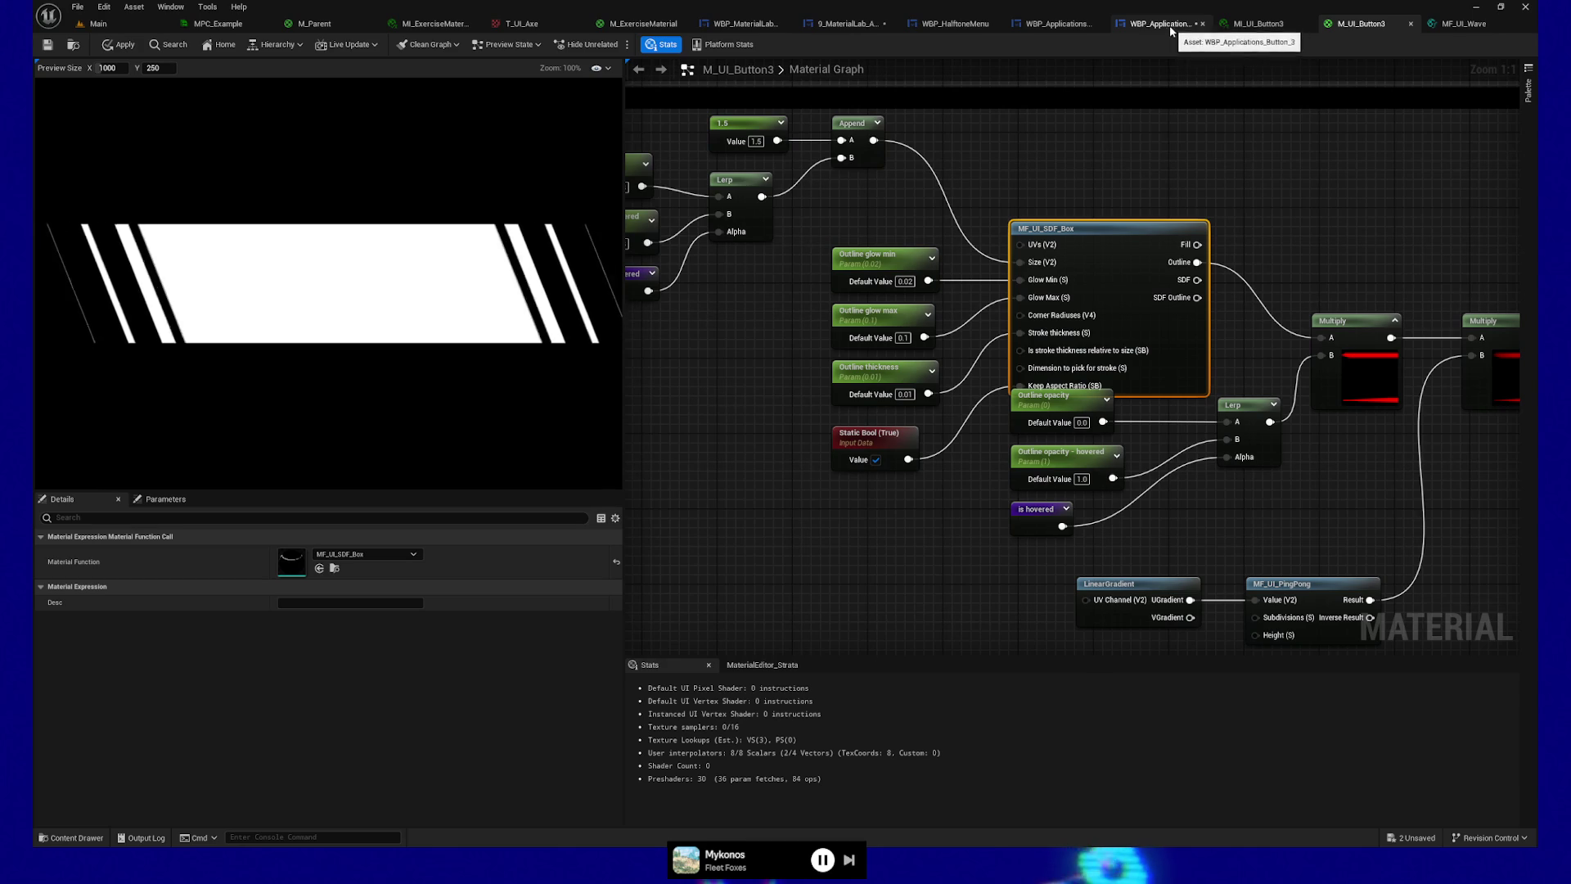
Step: Check the SDFs page of WBP_MaterialLab_Main, then close MF_UI_Wave to return to M_UI_Button3
click(756, 23)
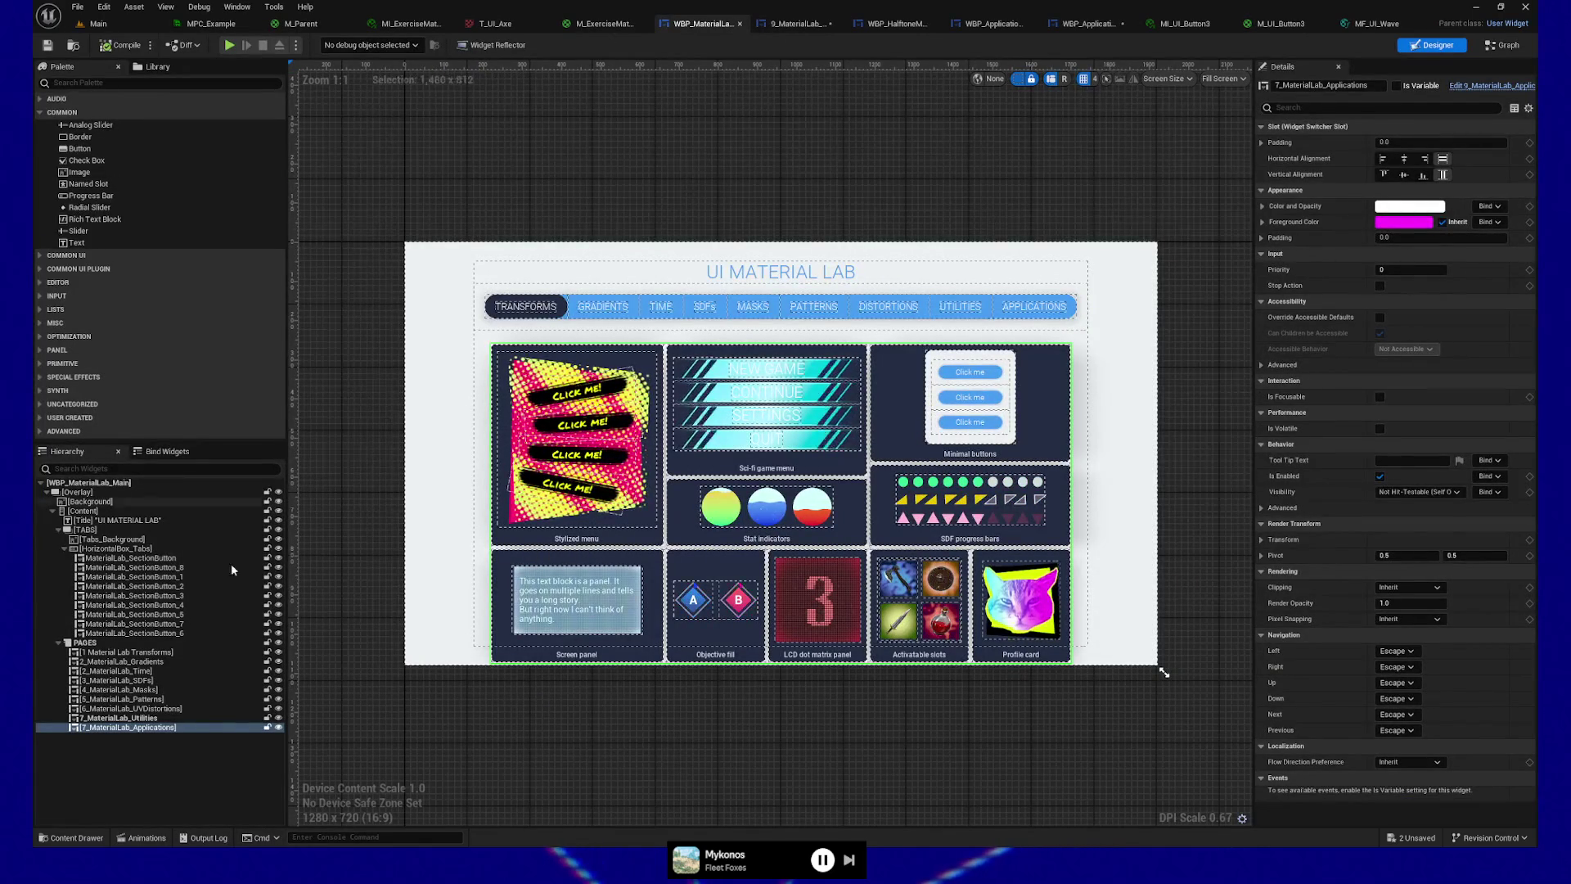
click(153, 682)
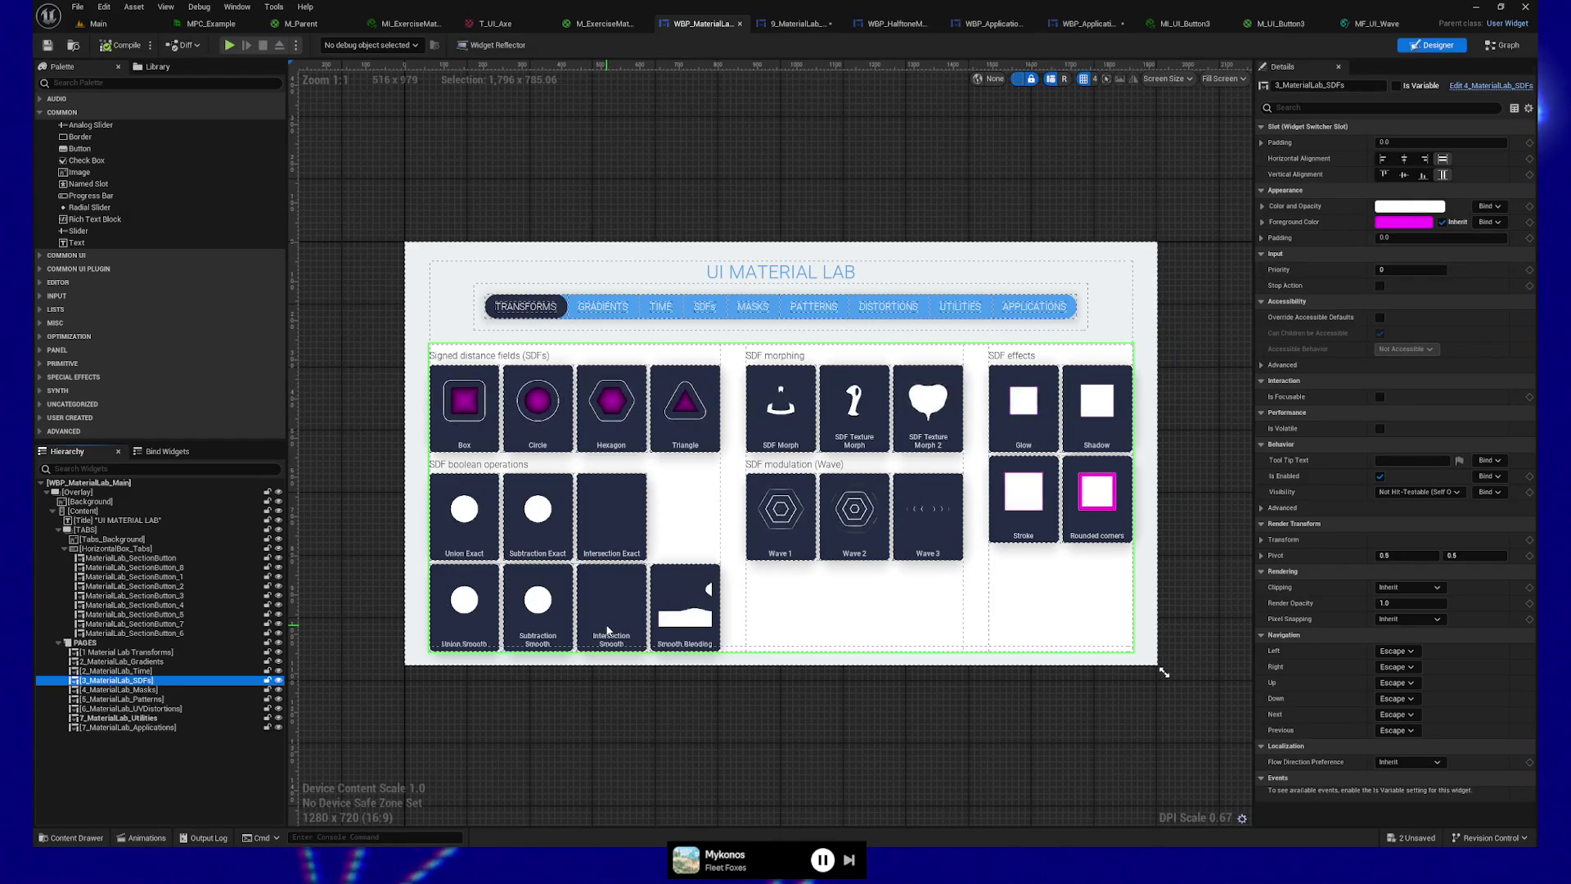
click(1389, 24)
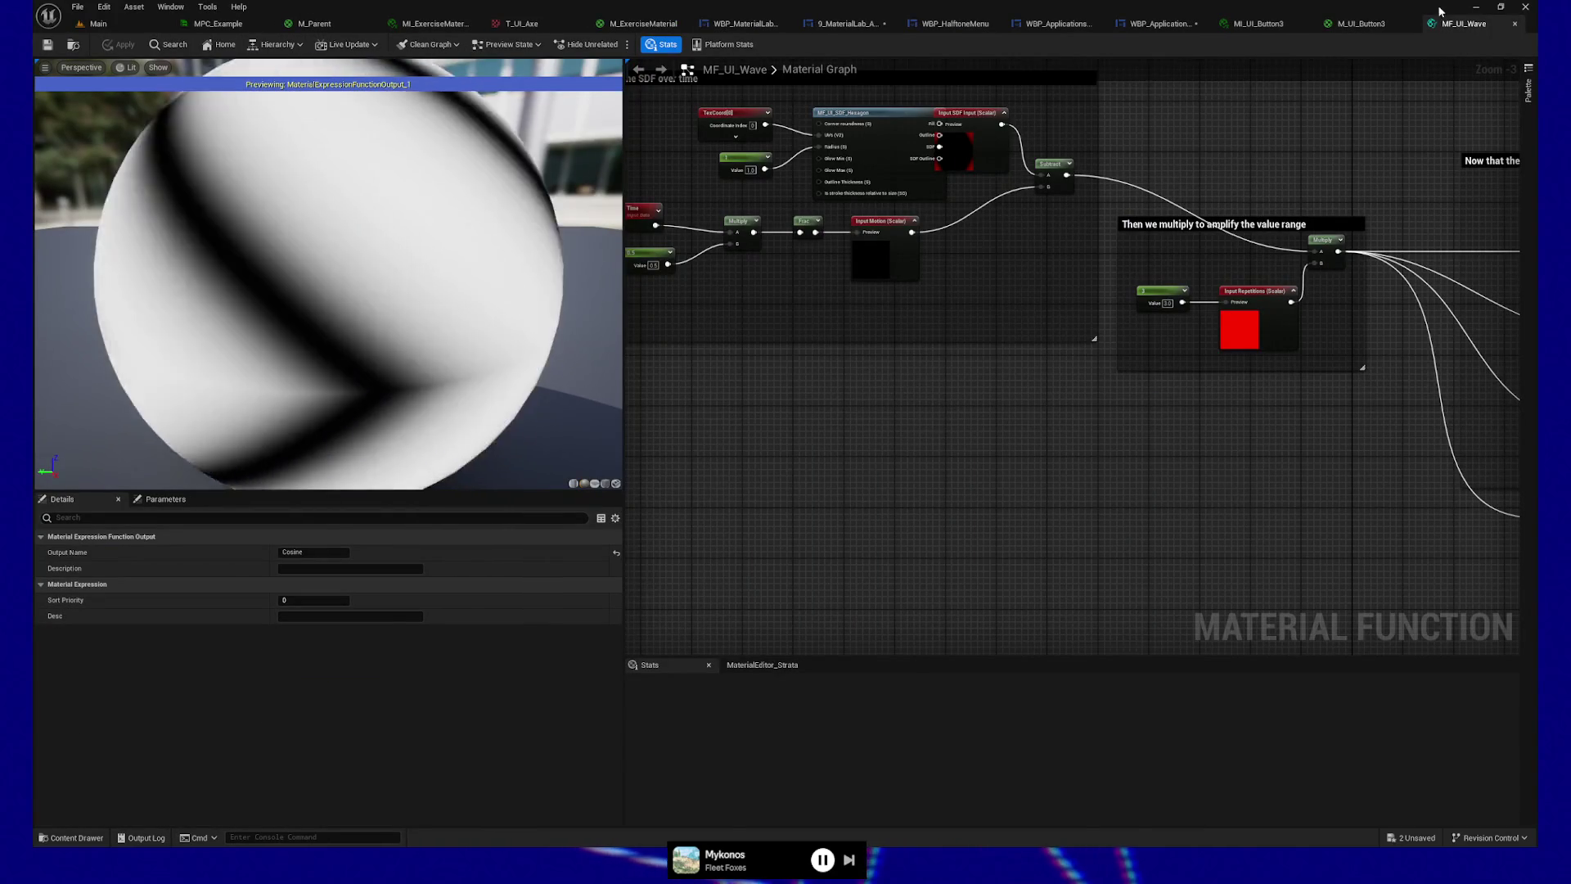
click(1514, 24)
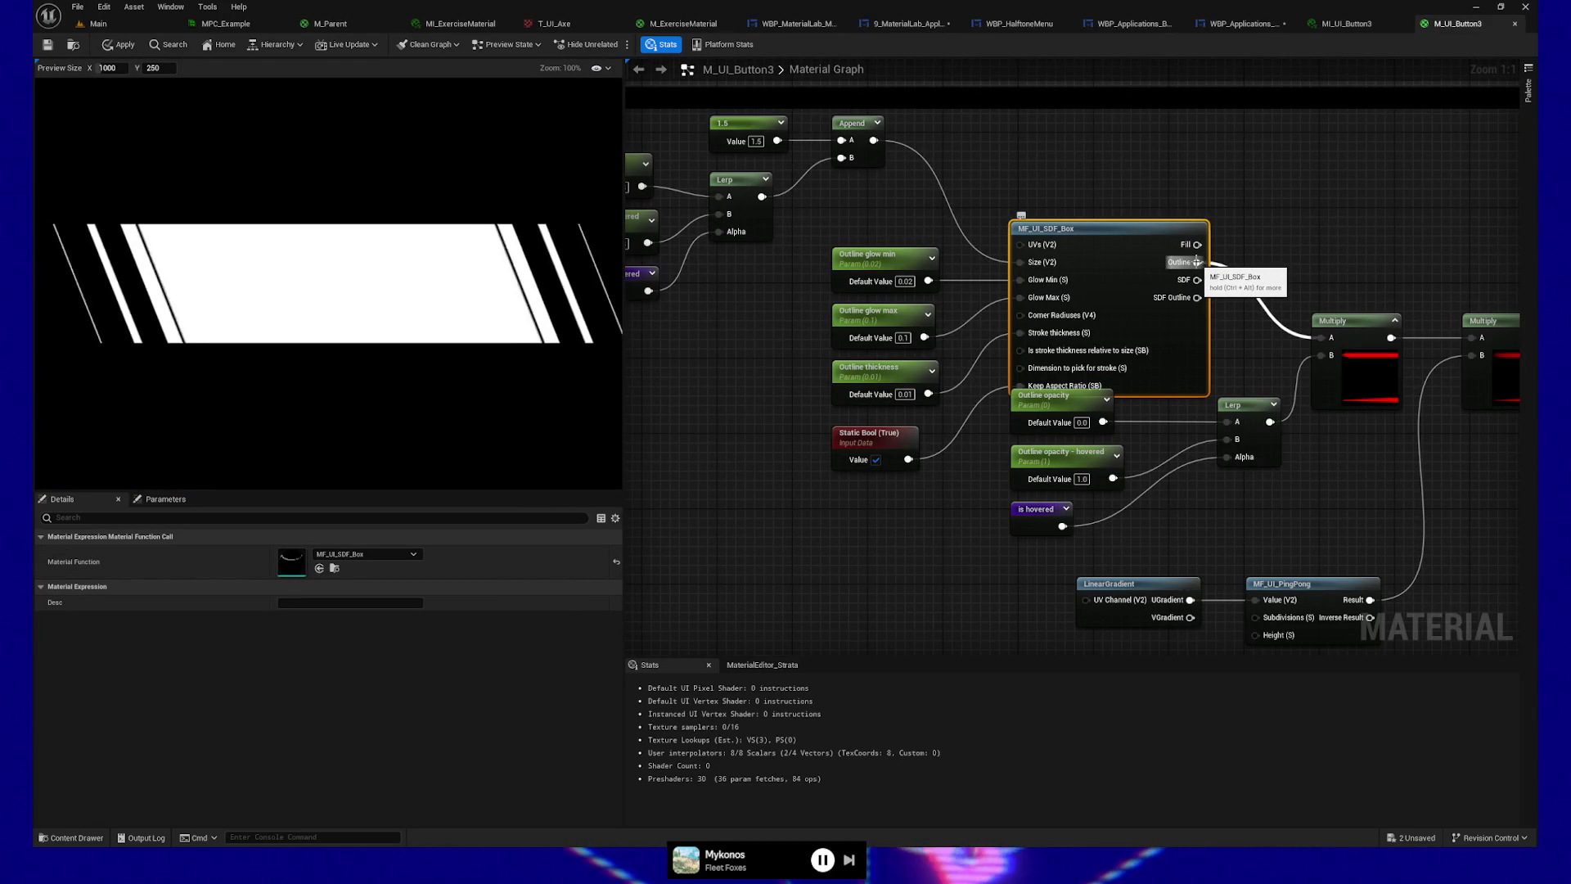
Step: Start previewing the MF_UI_SDF_Box node on its own
drag(1288, 256, 1128, 286)
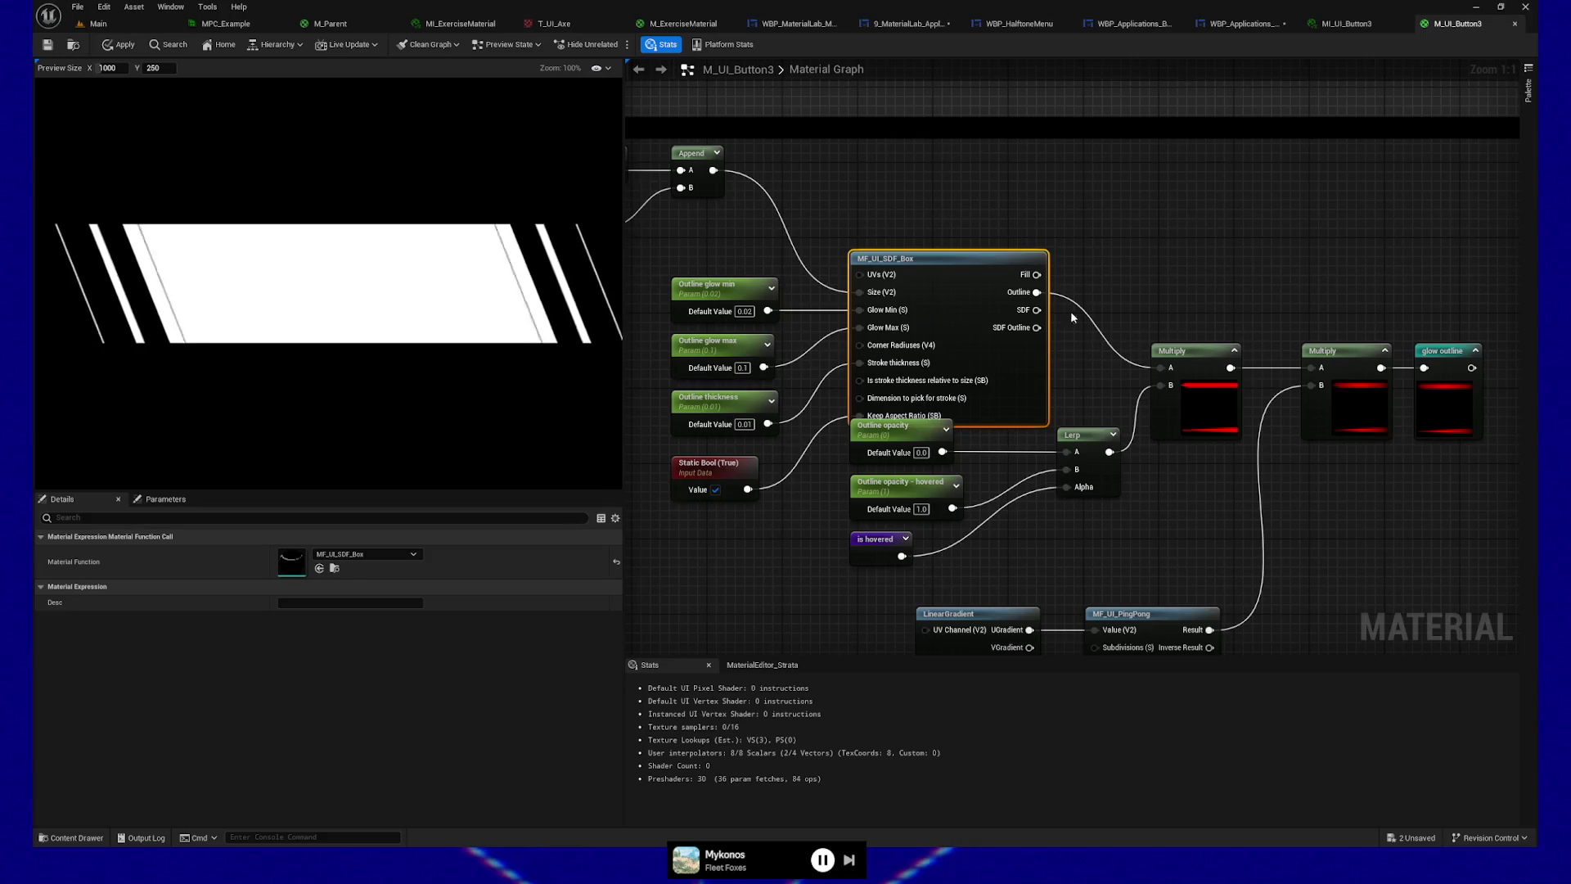
right_click(987, 266)
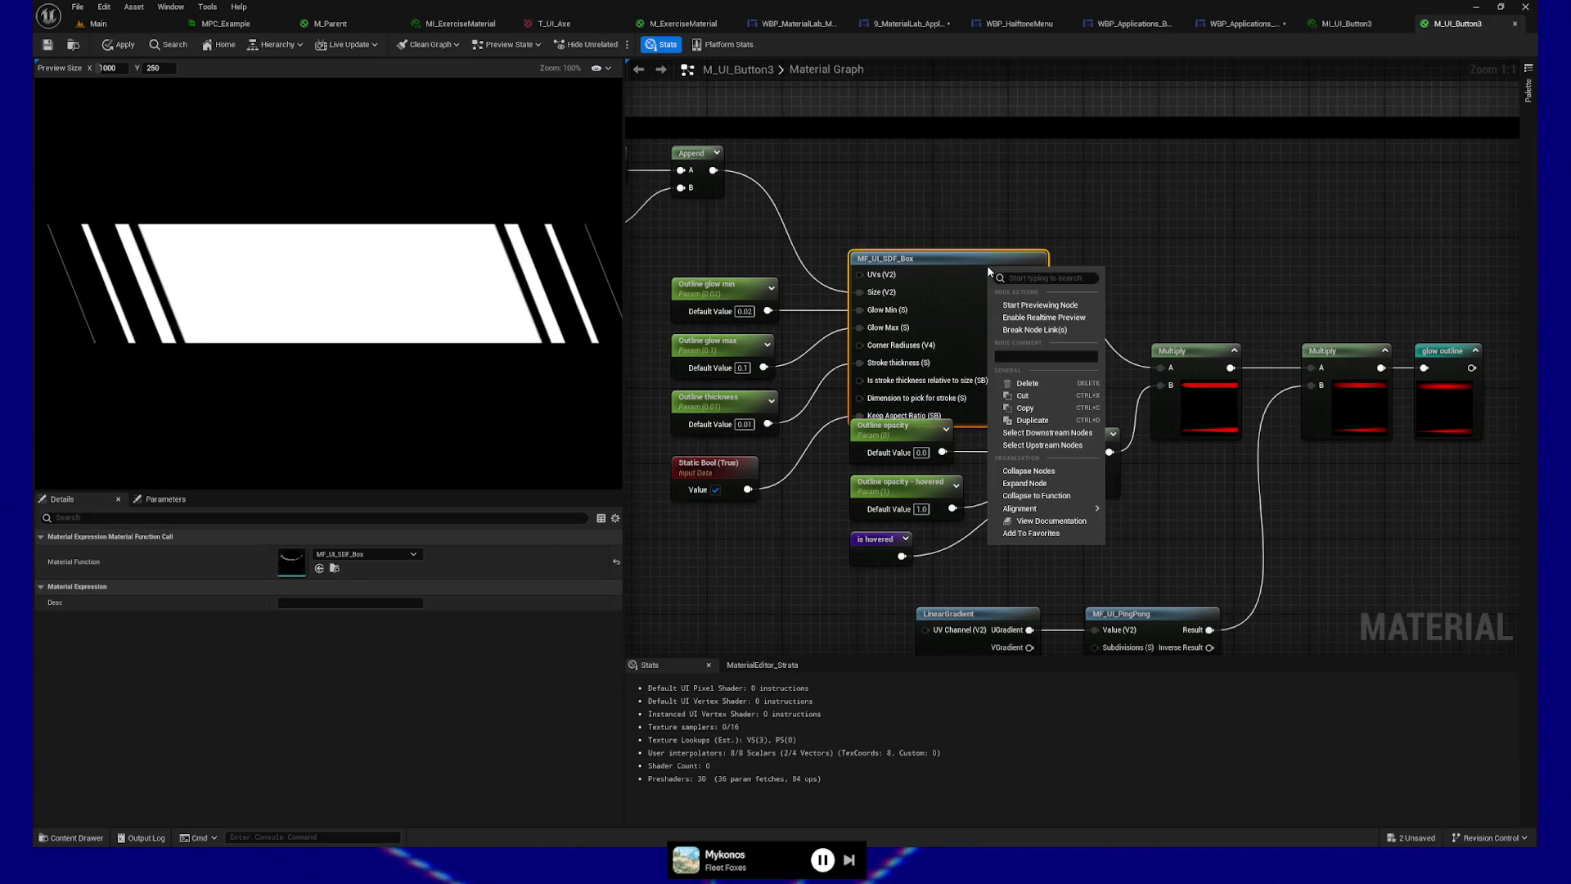
click(1024, 306)
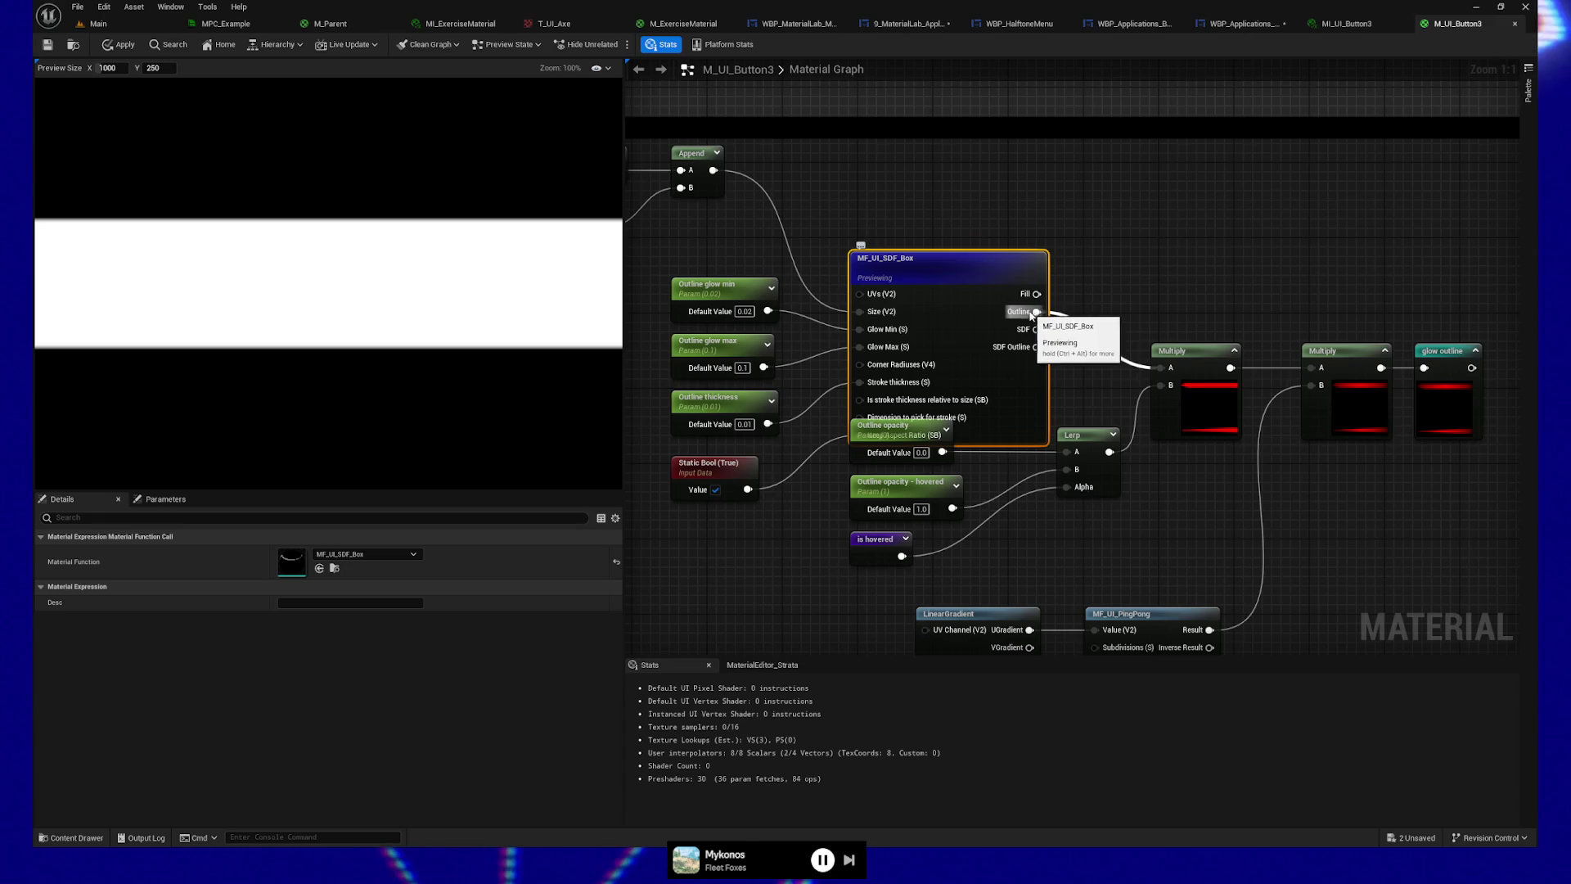
Step: Open MF_UI_SDF_Box to inspect its Output Outline node, then close it back to M_UI_Button3
double_click(956, 273)
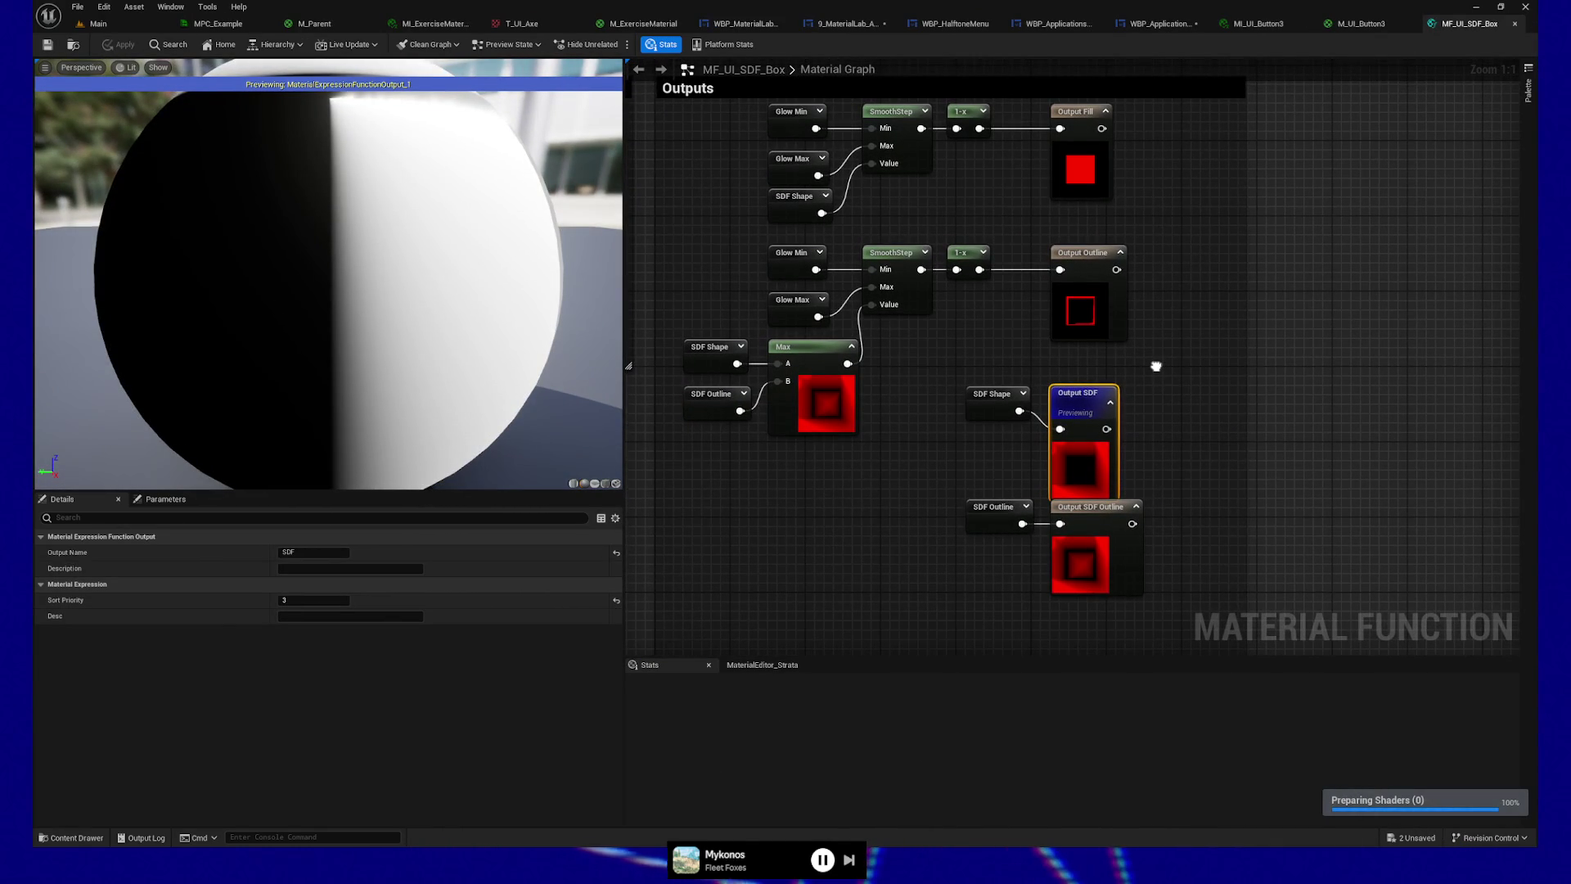
drag(1156, 366, 1151, 455)
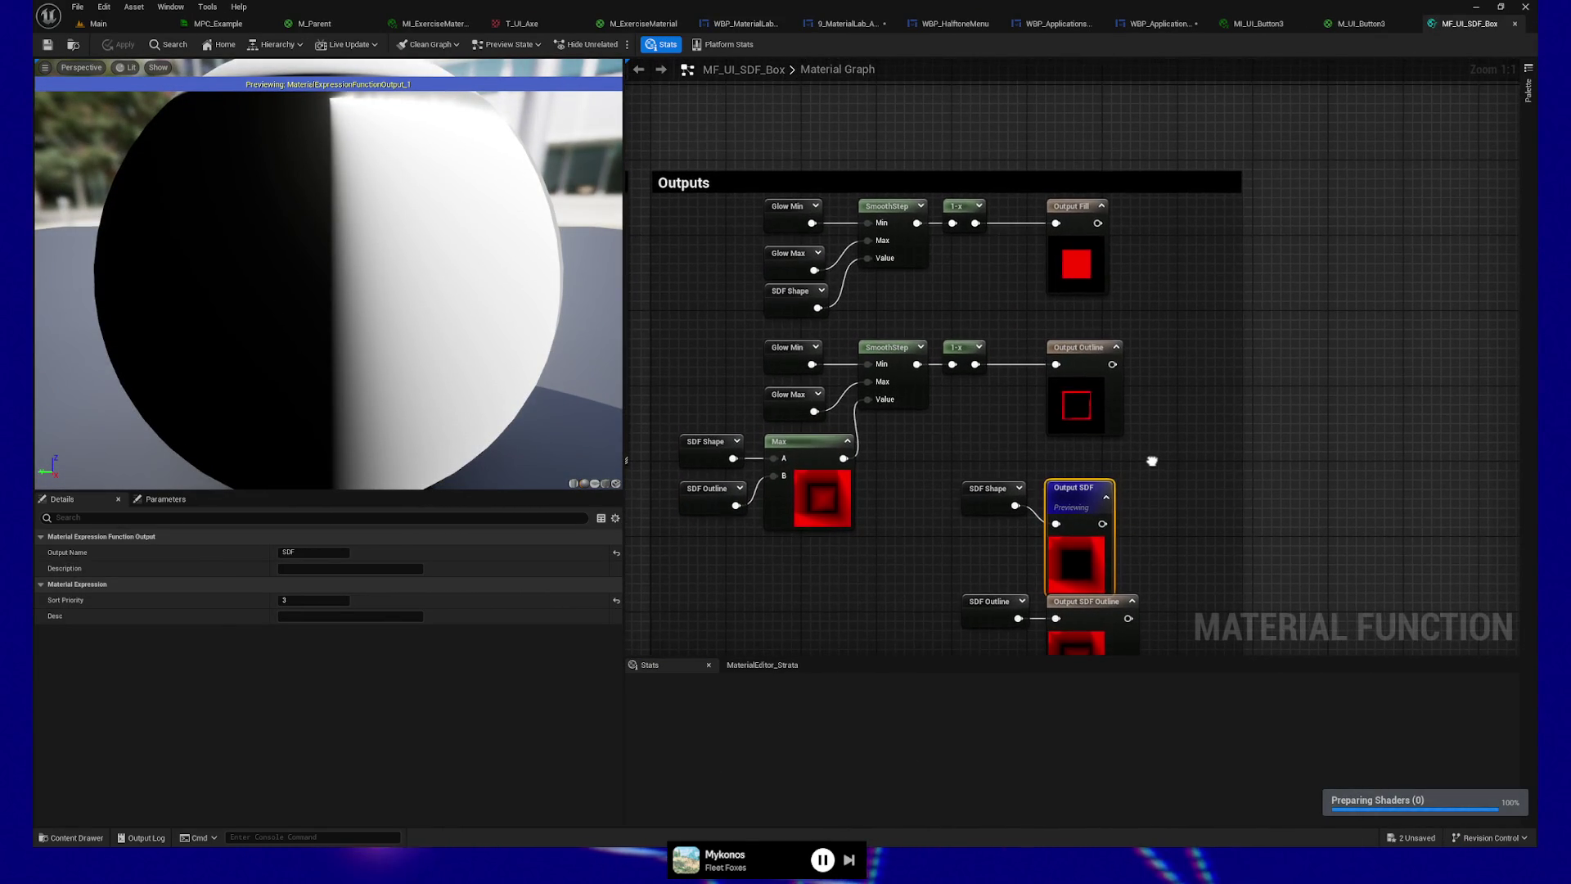
click(1082, 349)
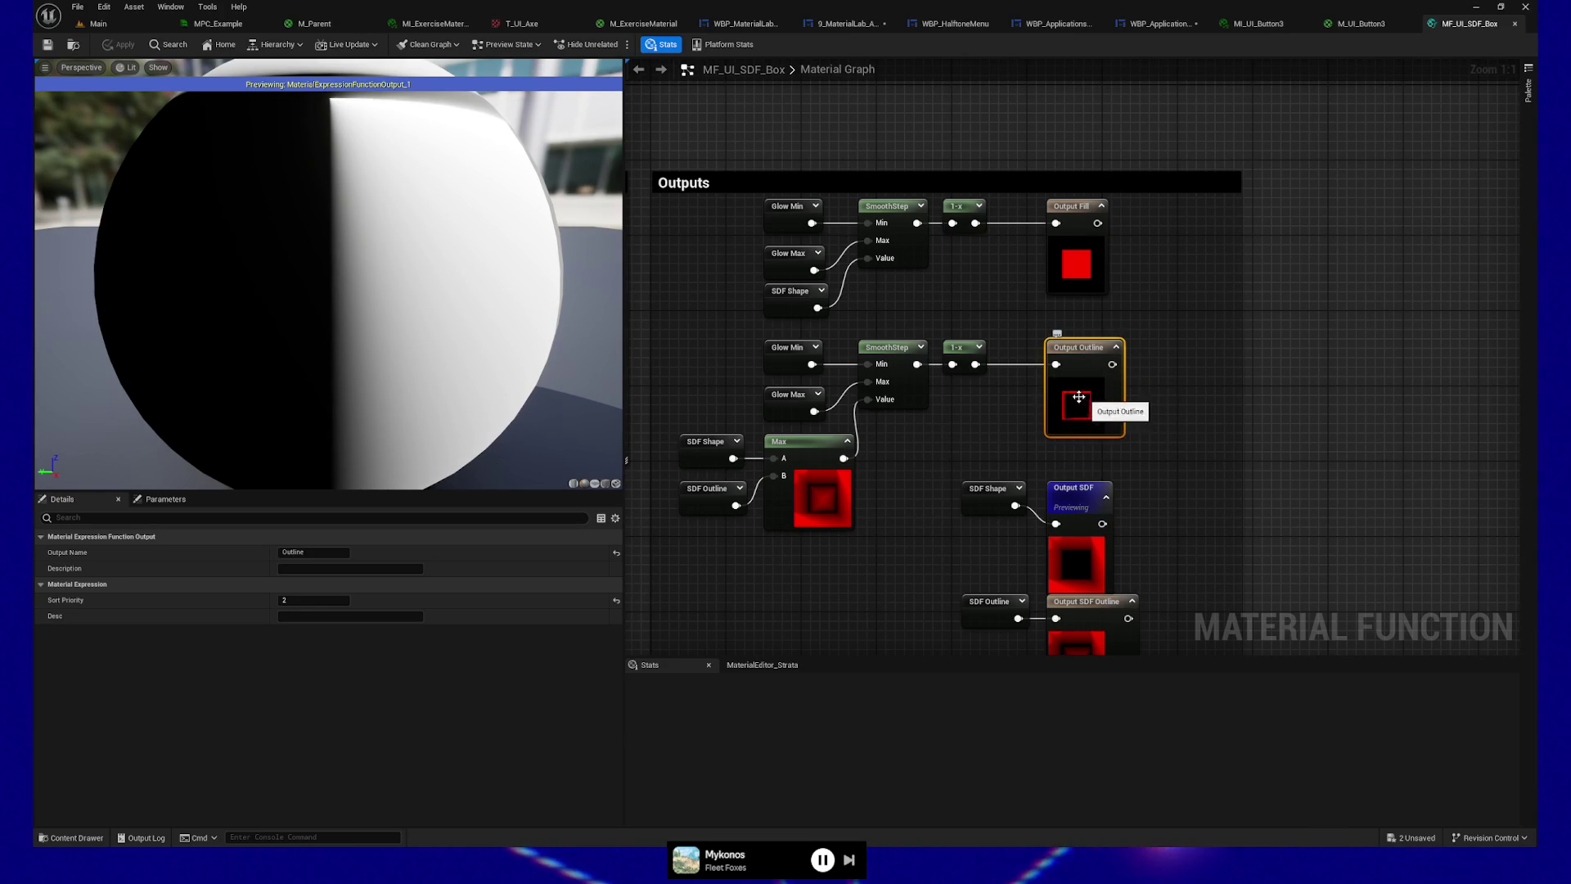
click(1514, 24)
drag(1168, 529, 1108, 533)
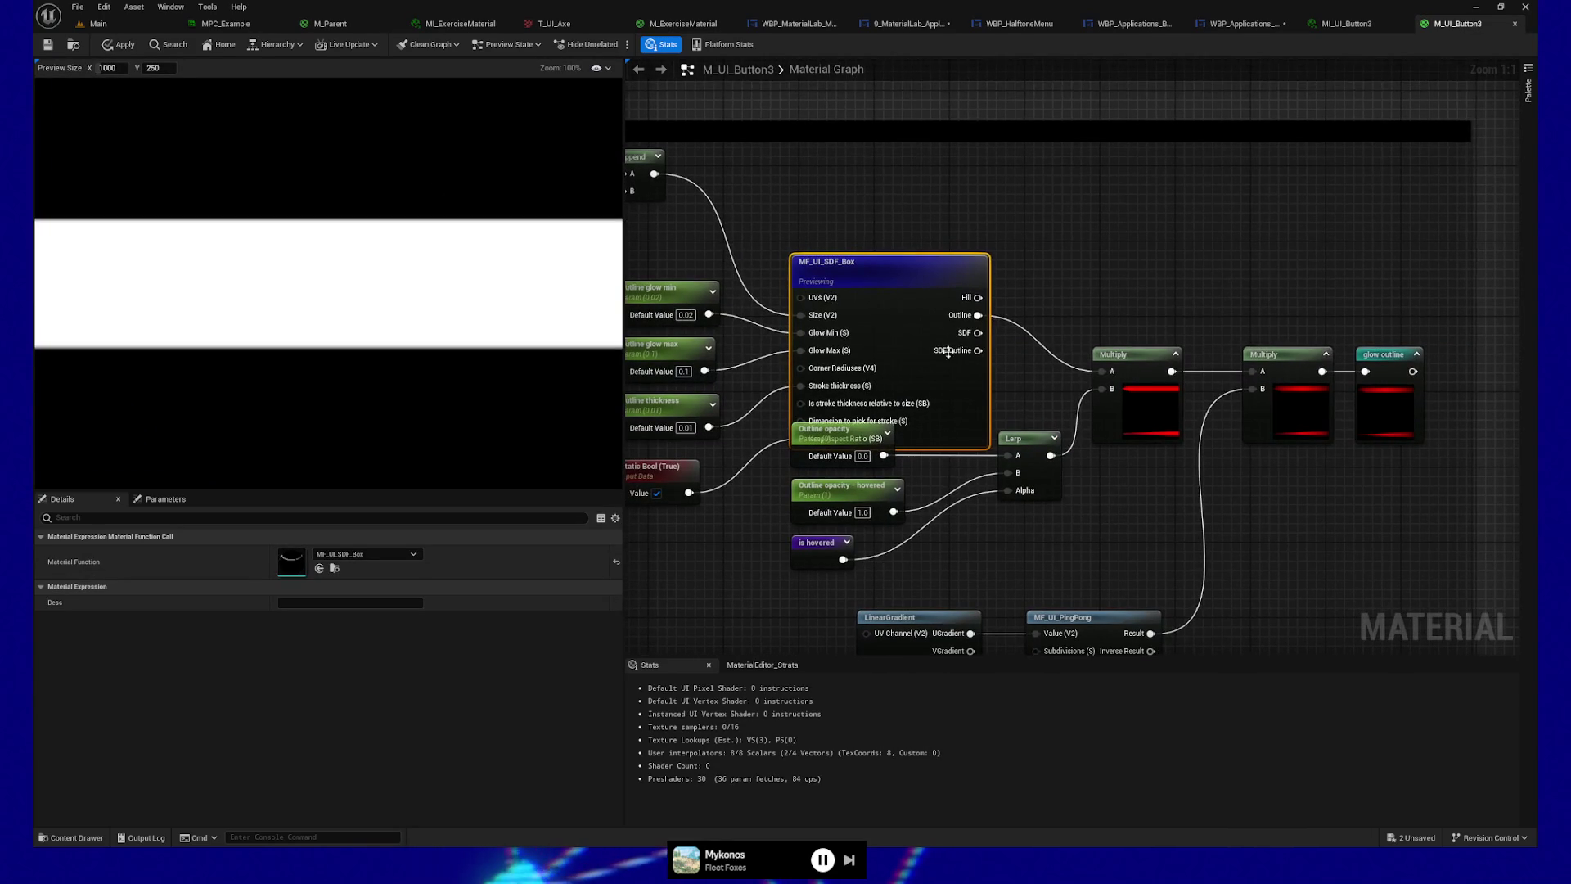
Step: Stop previewing MF_UI_SDF_Box to restore the full cyan button, then pan toward the Multiply nodes
right_click(911, 284)
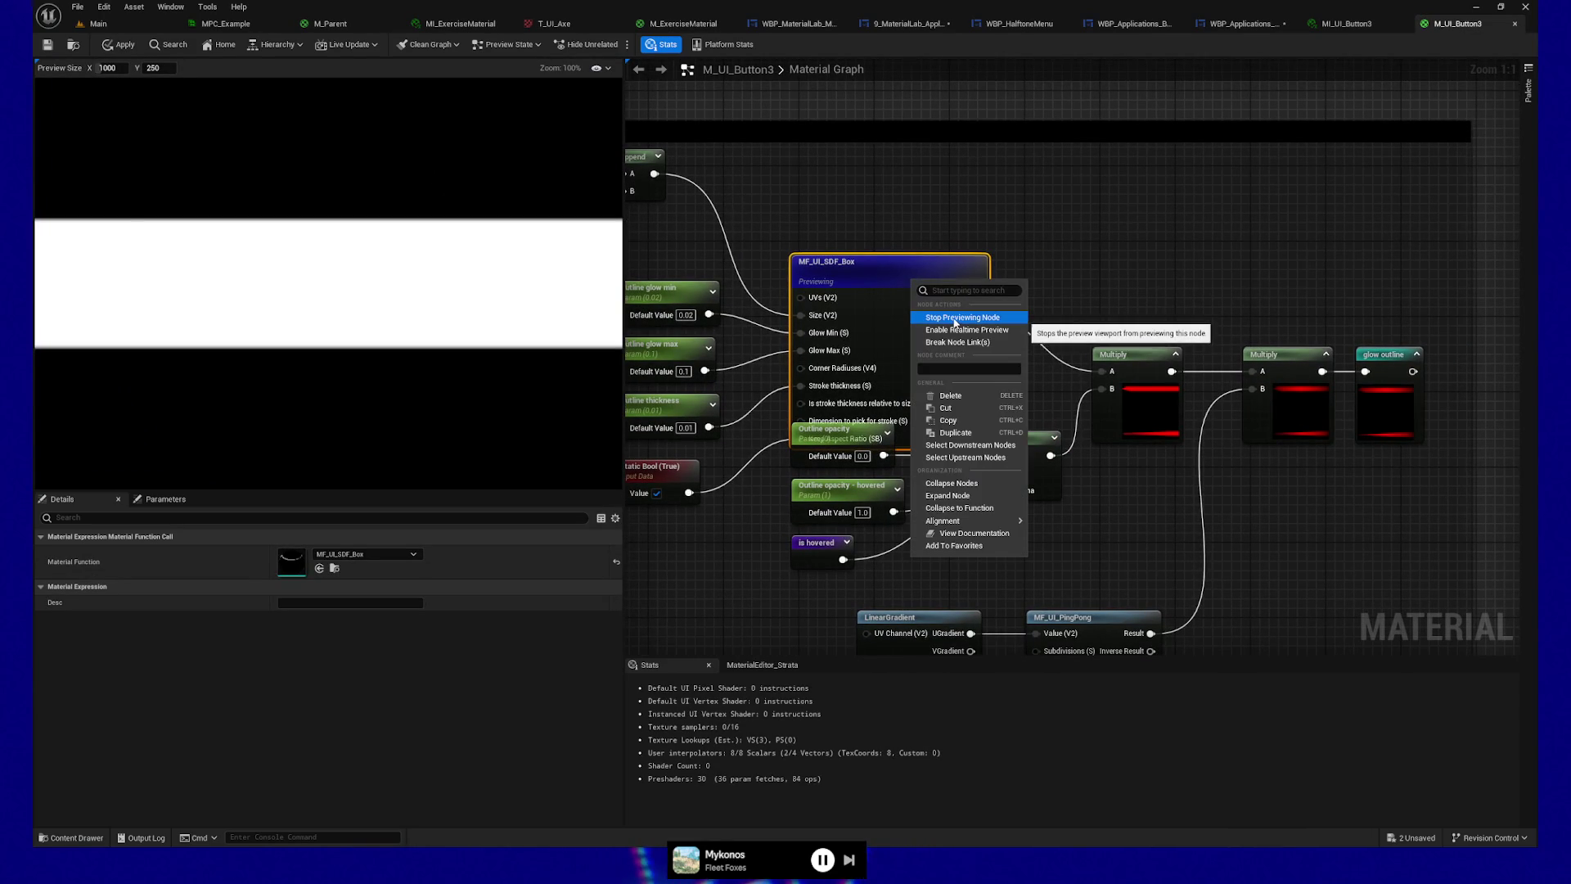
click(941, 319)
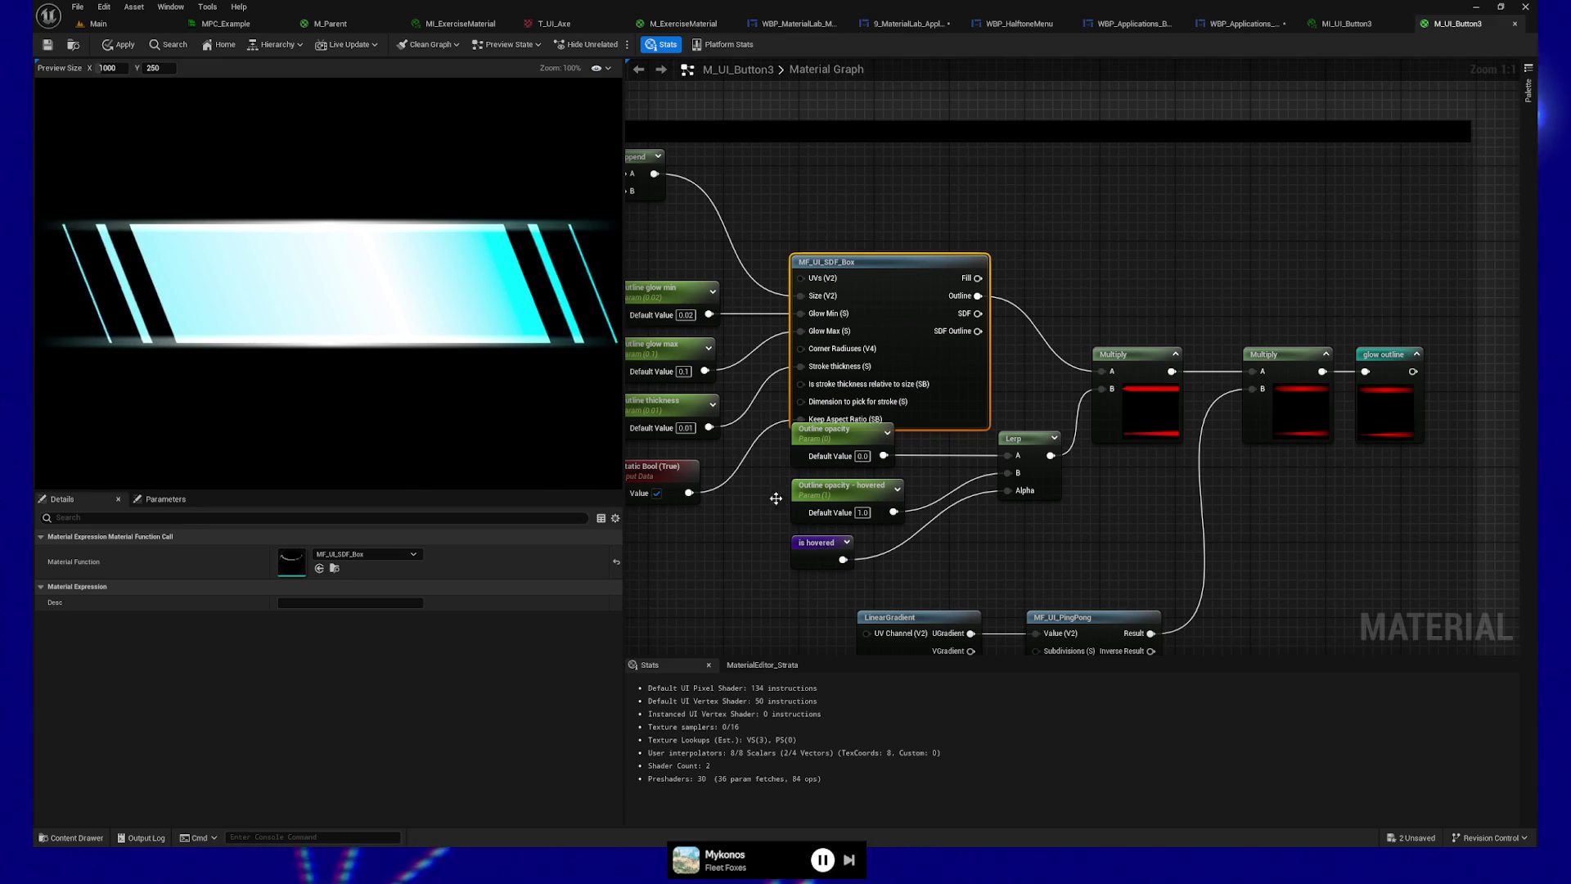
drag(1146, 509, 1108, 453)
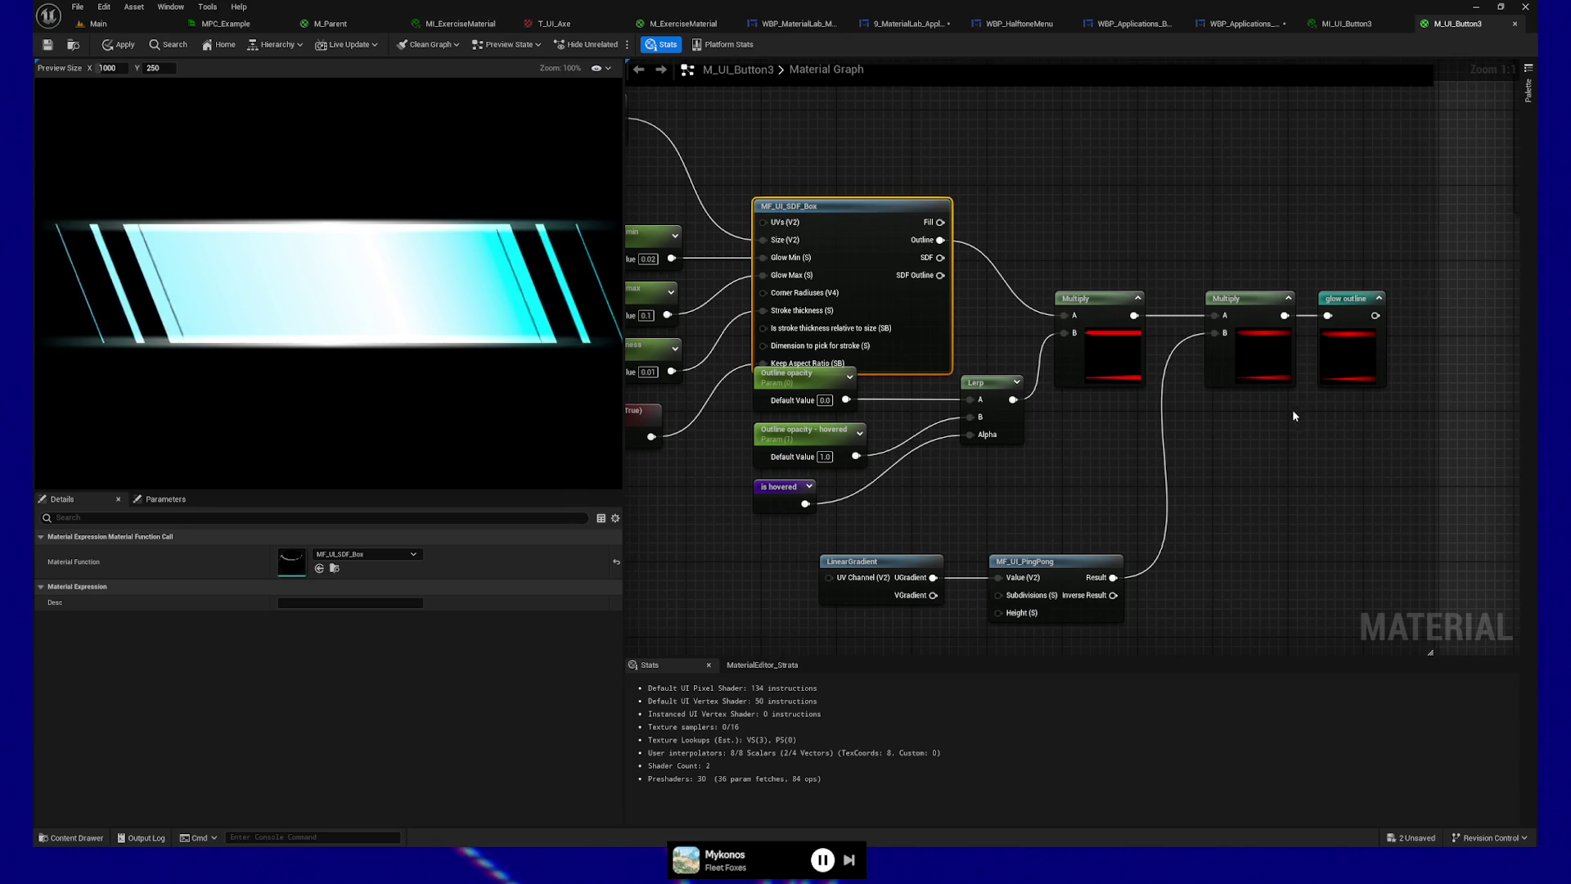
mouse_move(1293, 415)
mouse_down()
mouse_move(1147, 449)
mouse_move(1224, 401)
mouse_up()
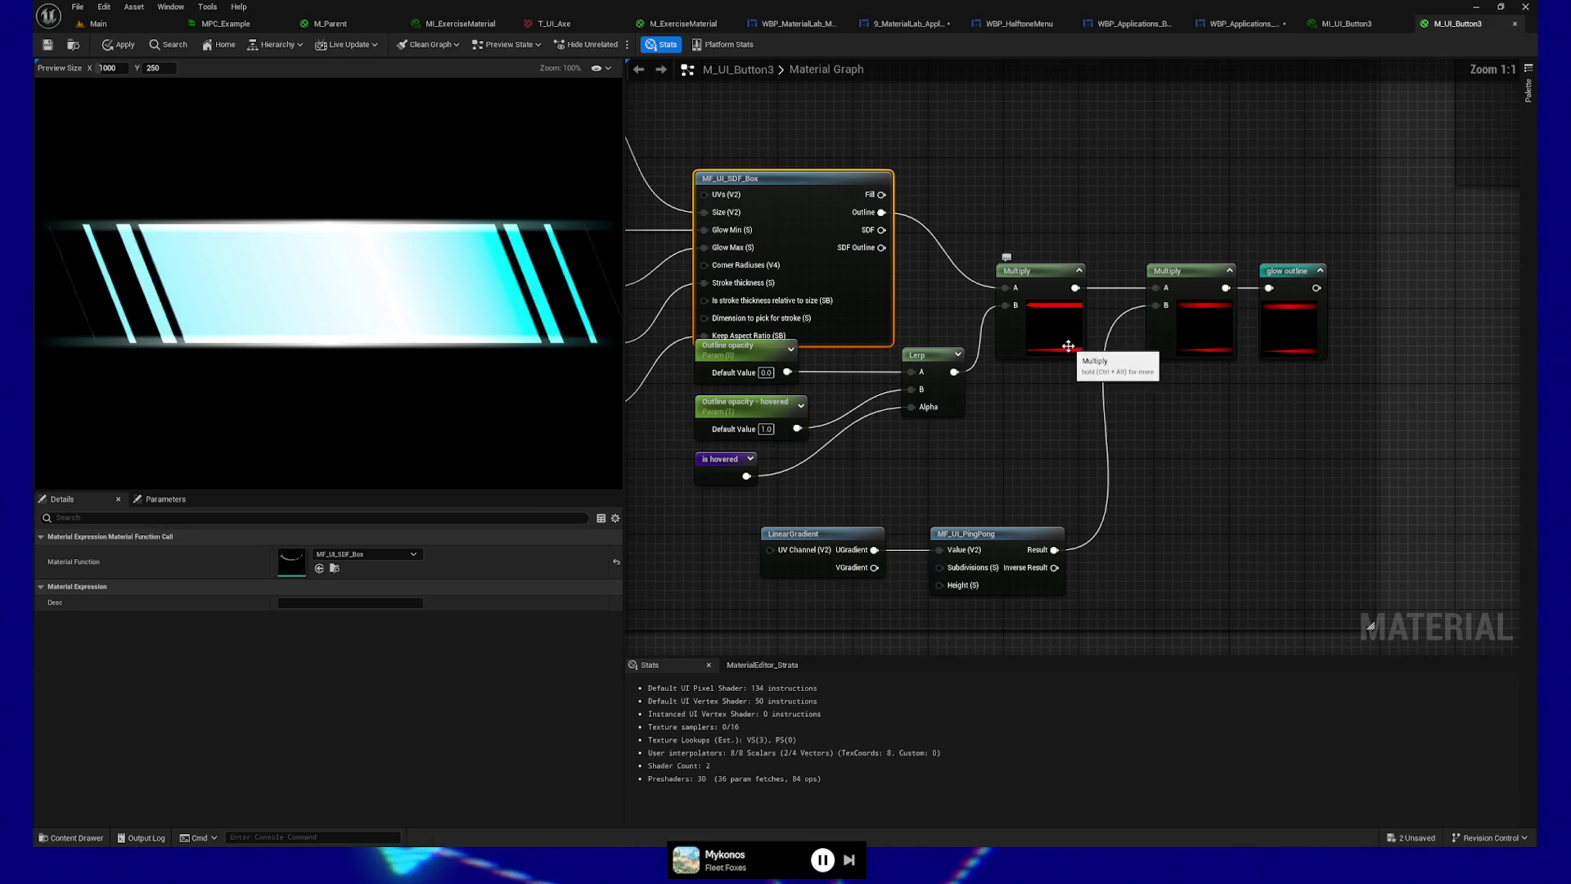
Step: Preview the output of the first Multiply node in the chain
scroll(1050, 361, up, 7)
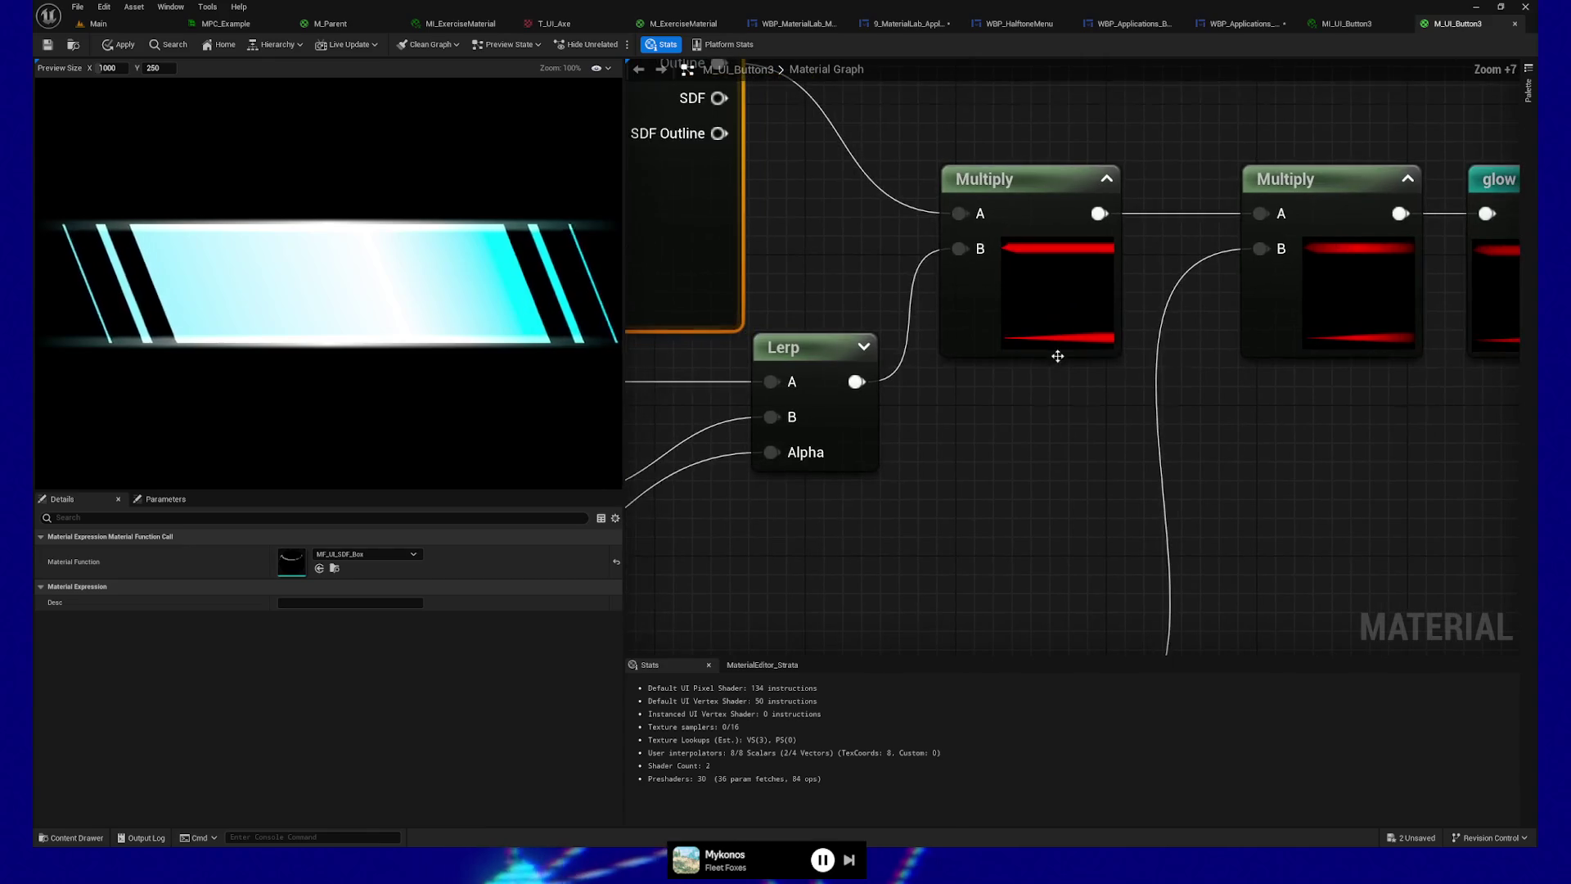
click(1050, 334)
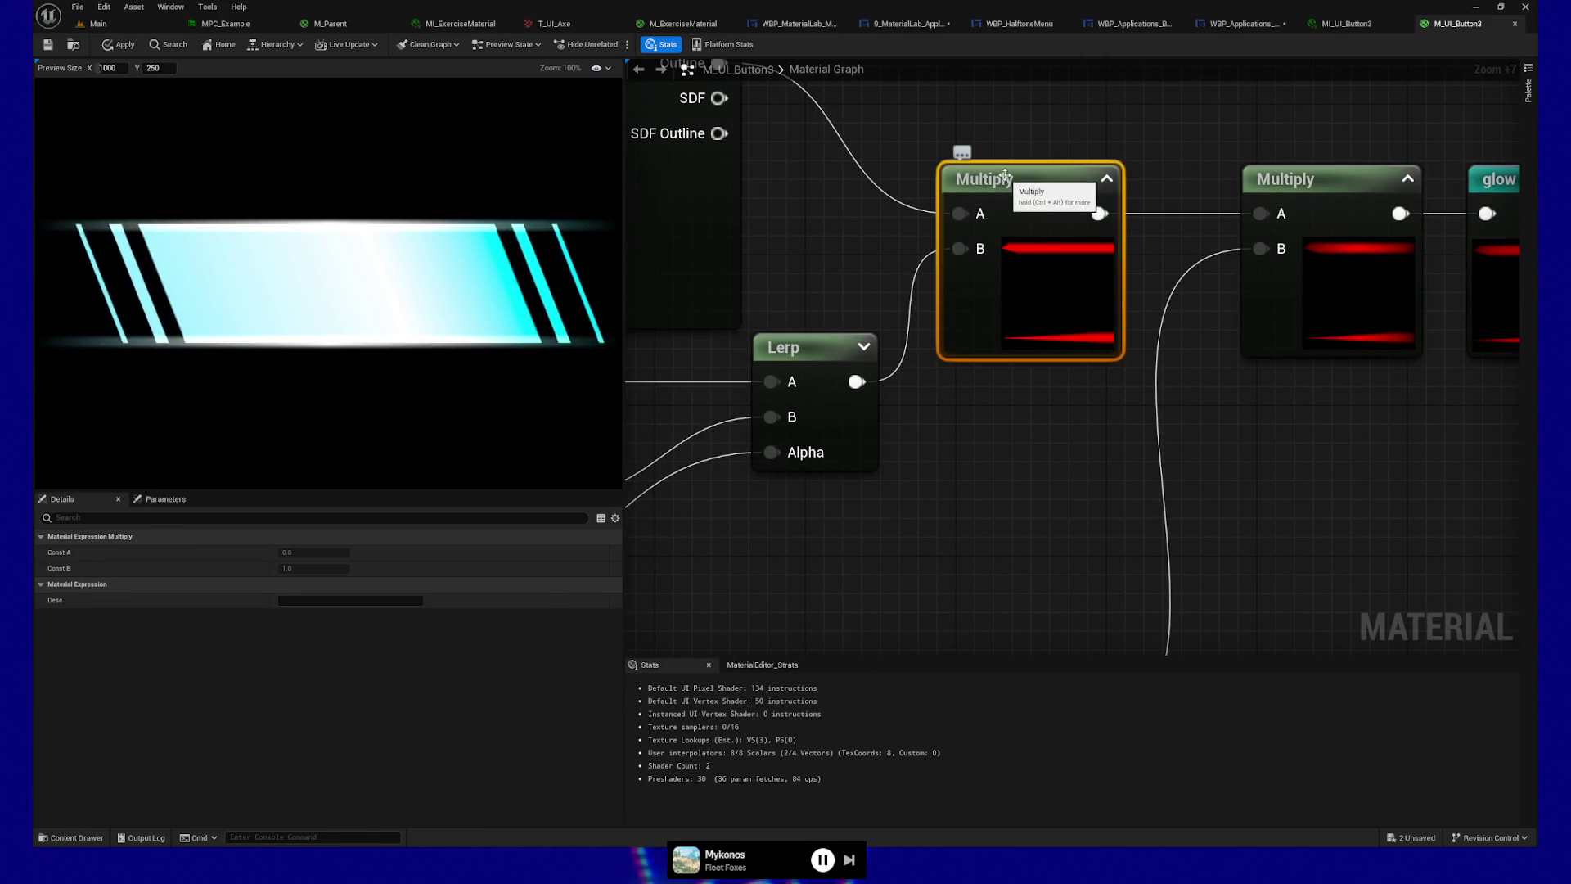
right_click(1005, 175)
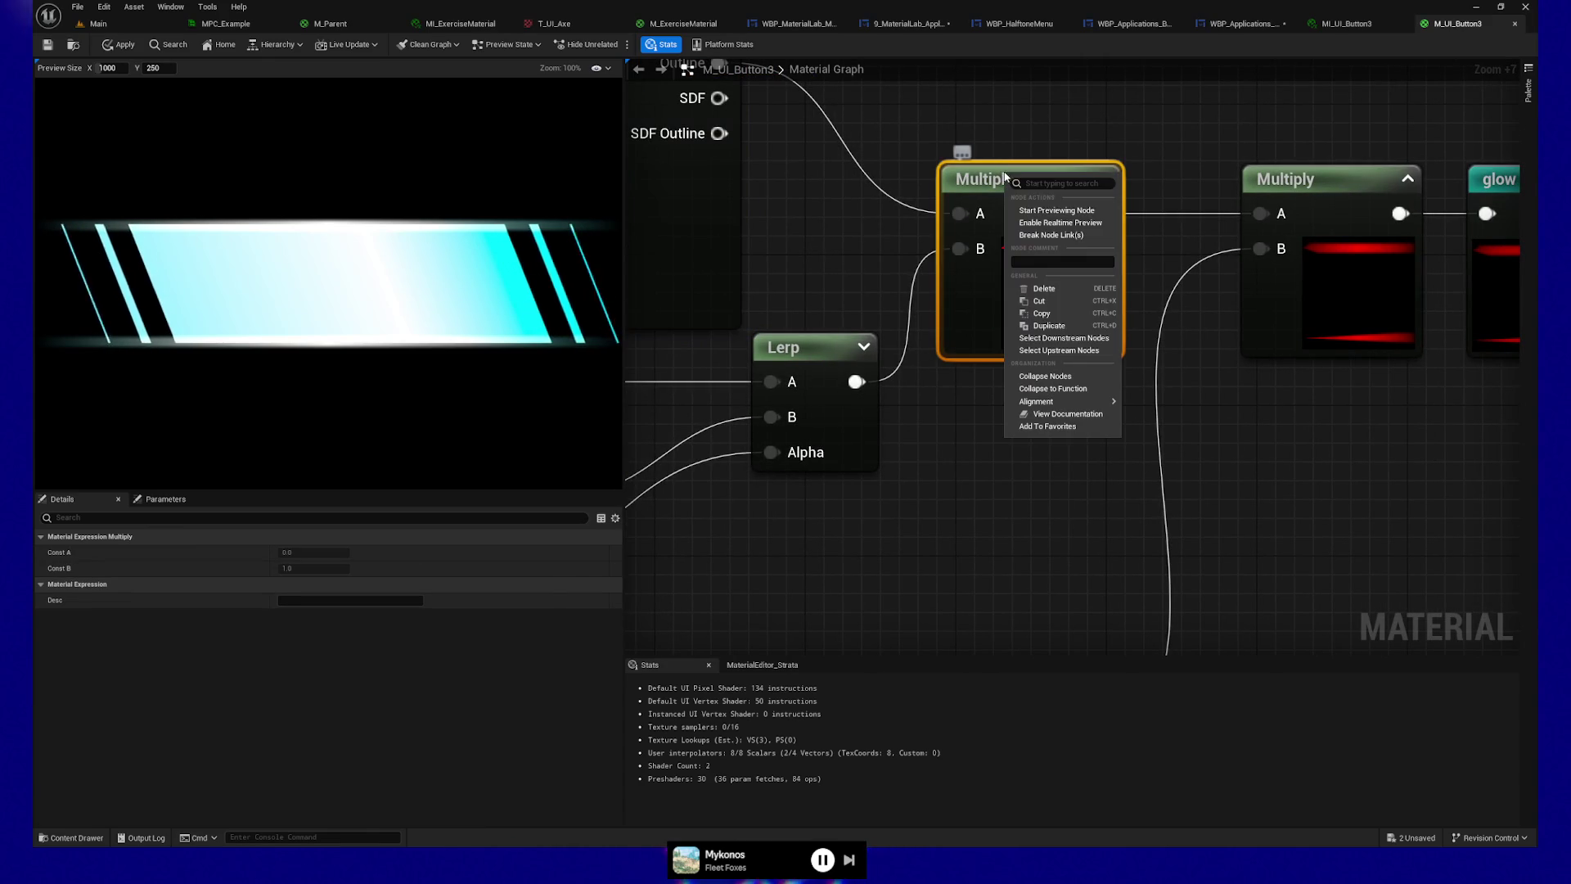
click(1069, 212)
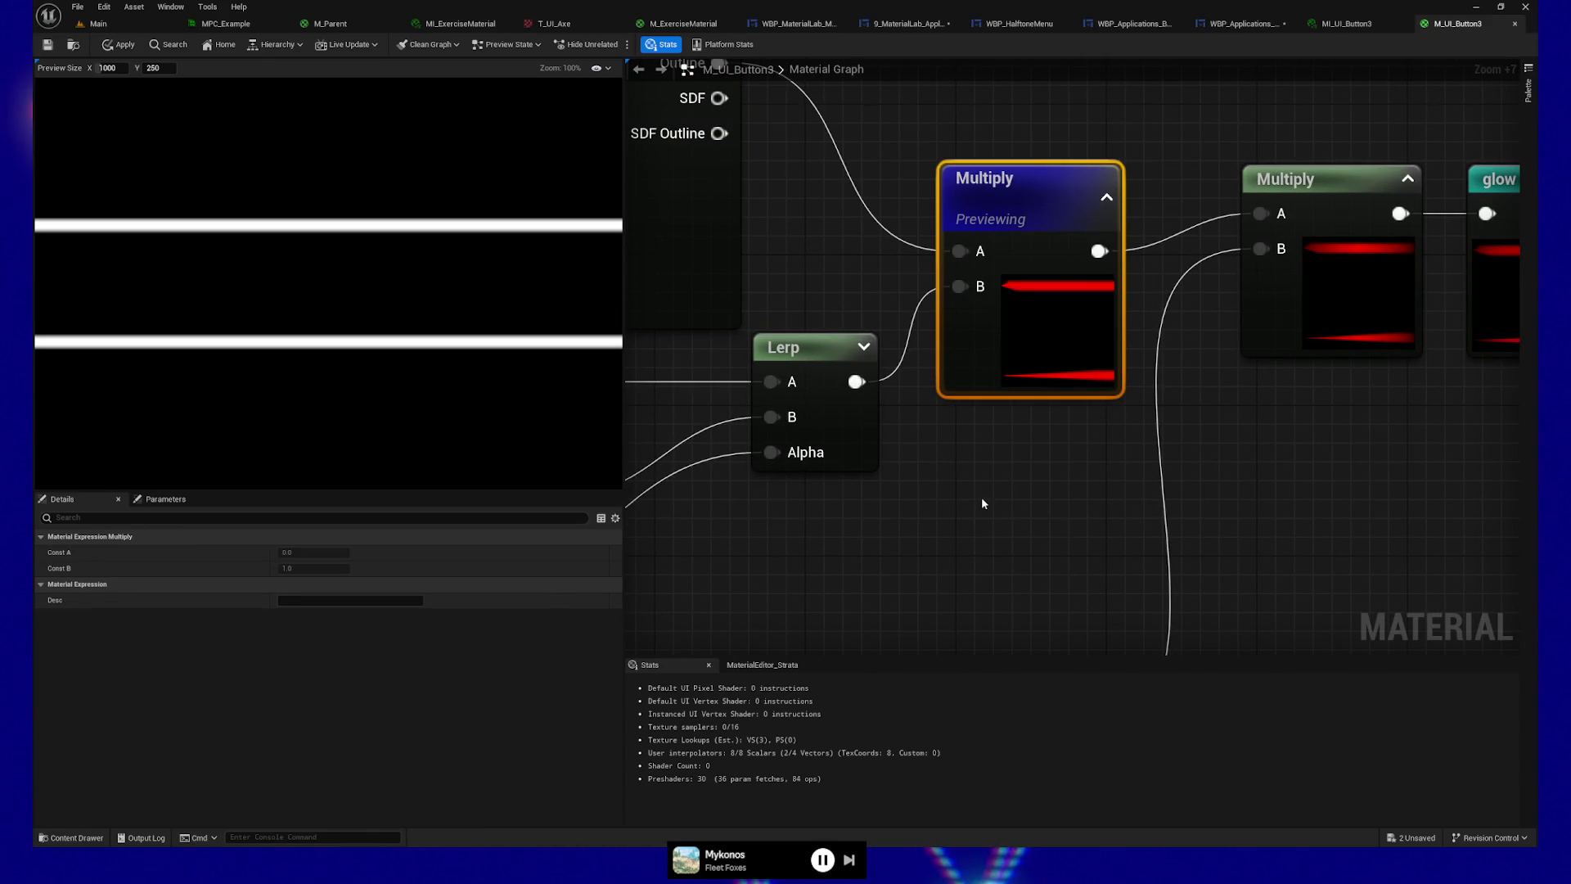
scroll(412, 382, down, 1)
scroll(413, 382, up, 1)
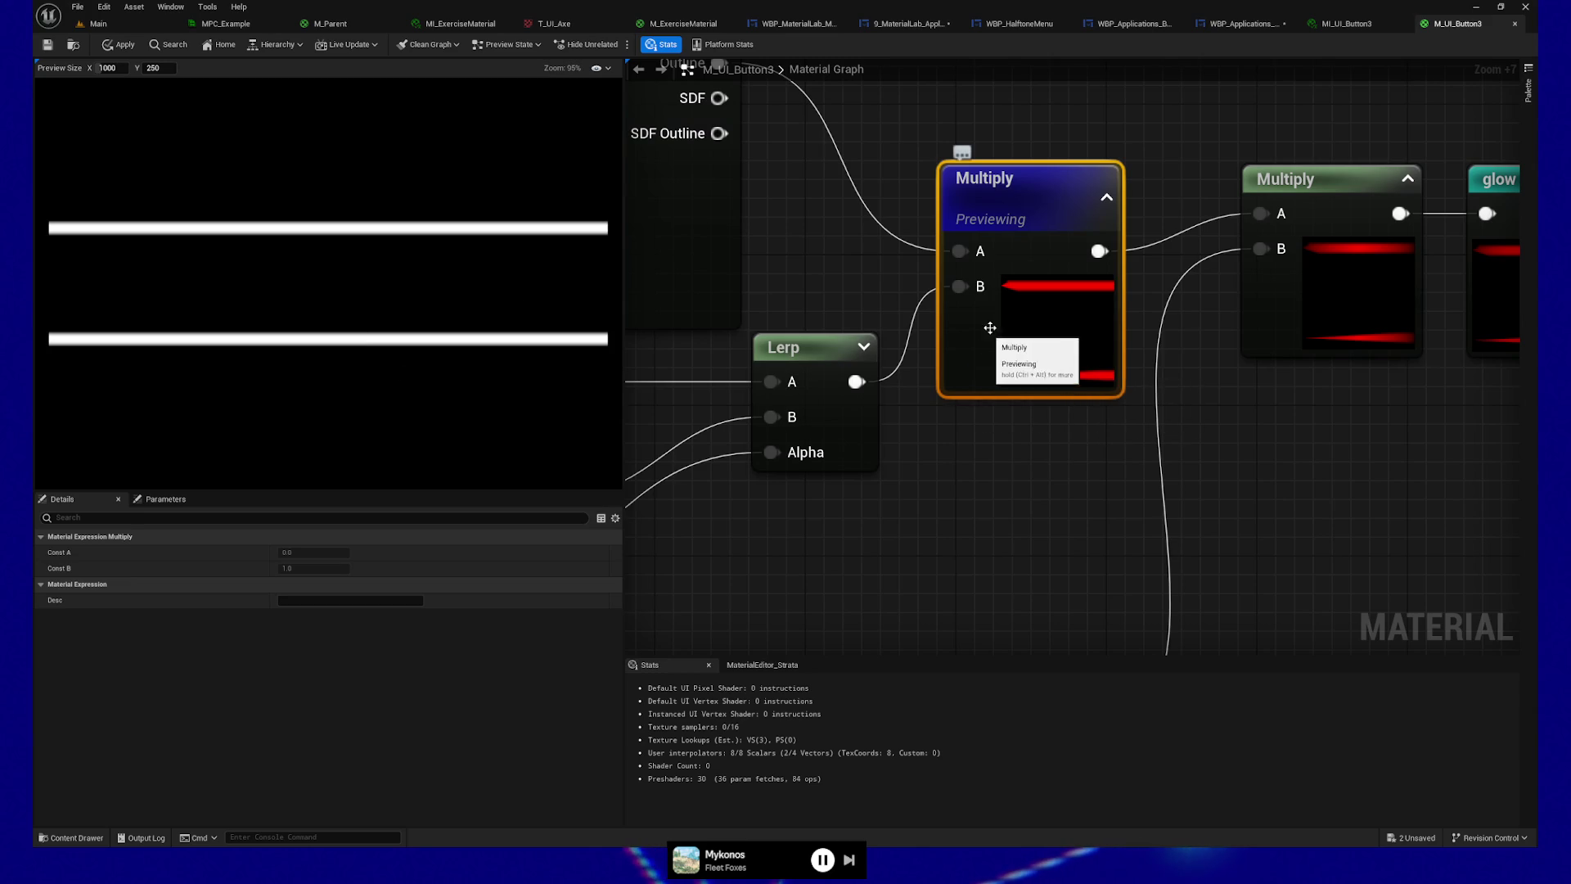
Step: Switch the preview to the second Multiply feeding the glow outline, showing two glowing lines
click(1354, 471)
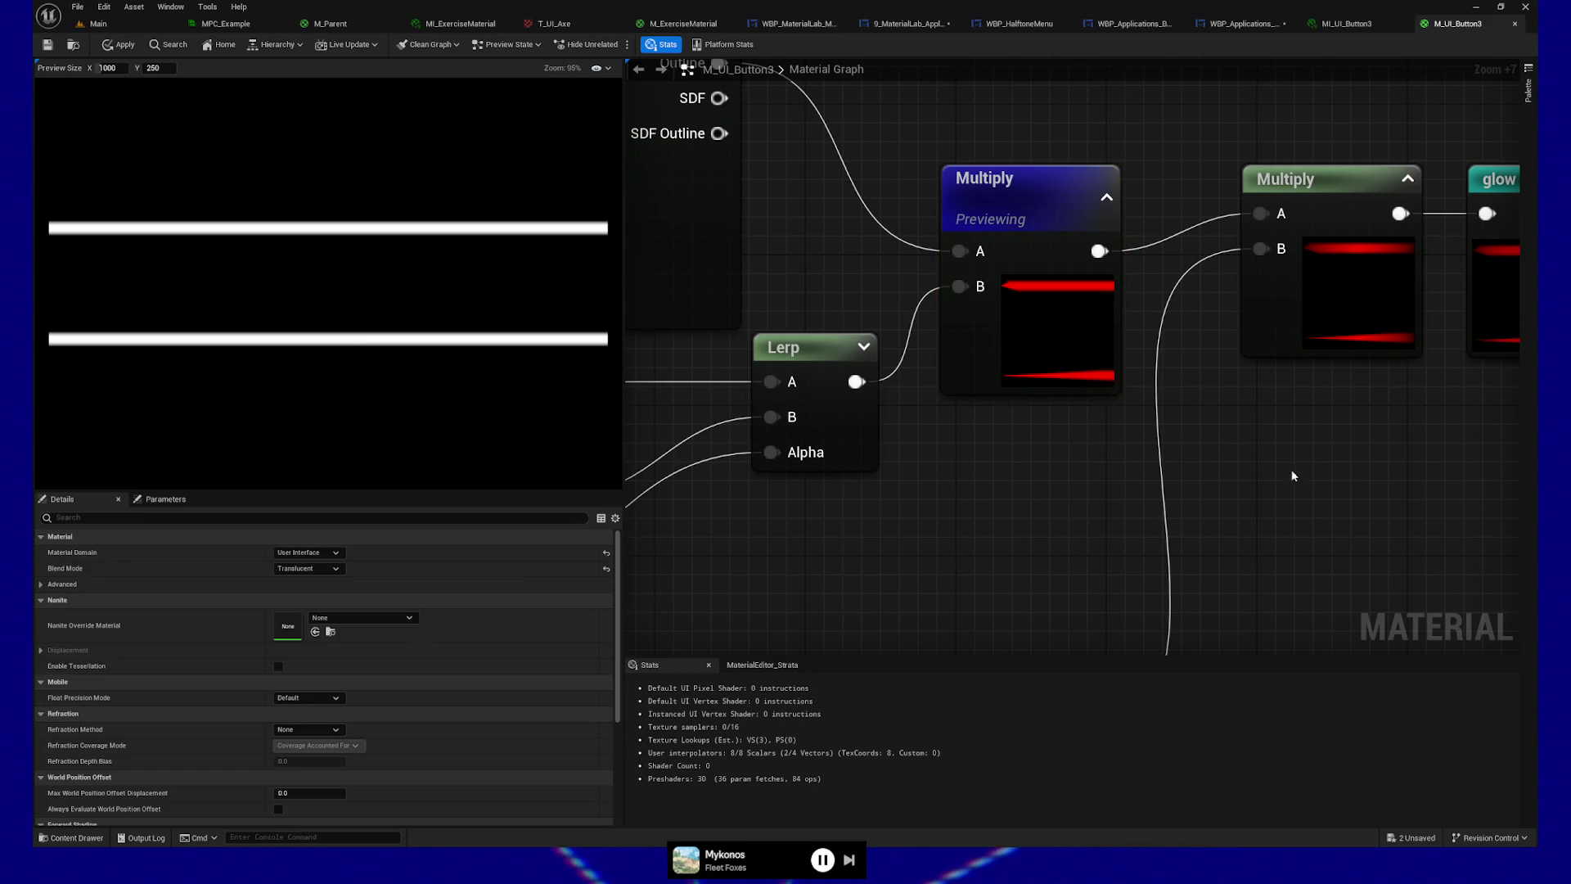
mouse_move(1298, 473)
mouse_down()
mouse_move(964, 470)
mouse_move(1059, 482)
mouse_up()
right_click(961, 214)
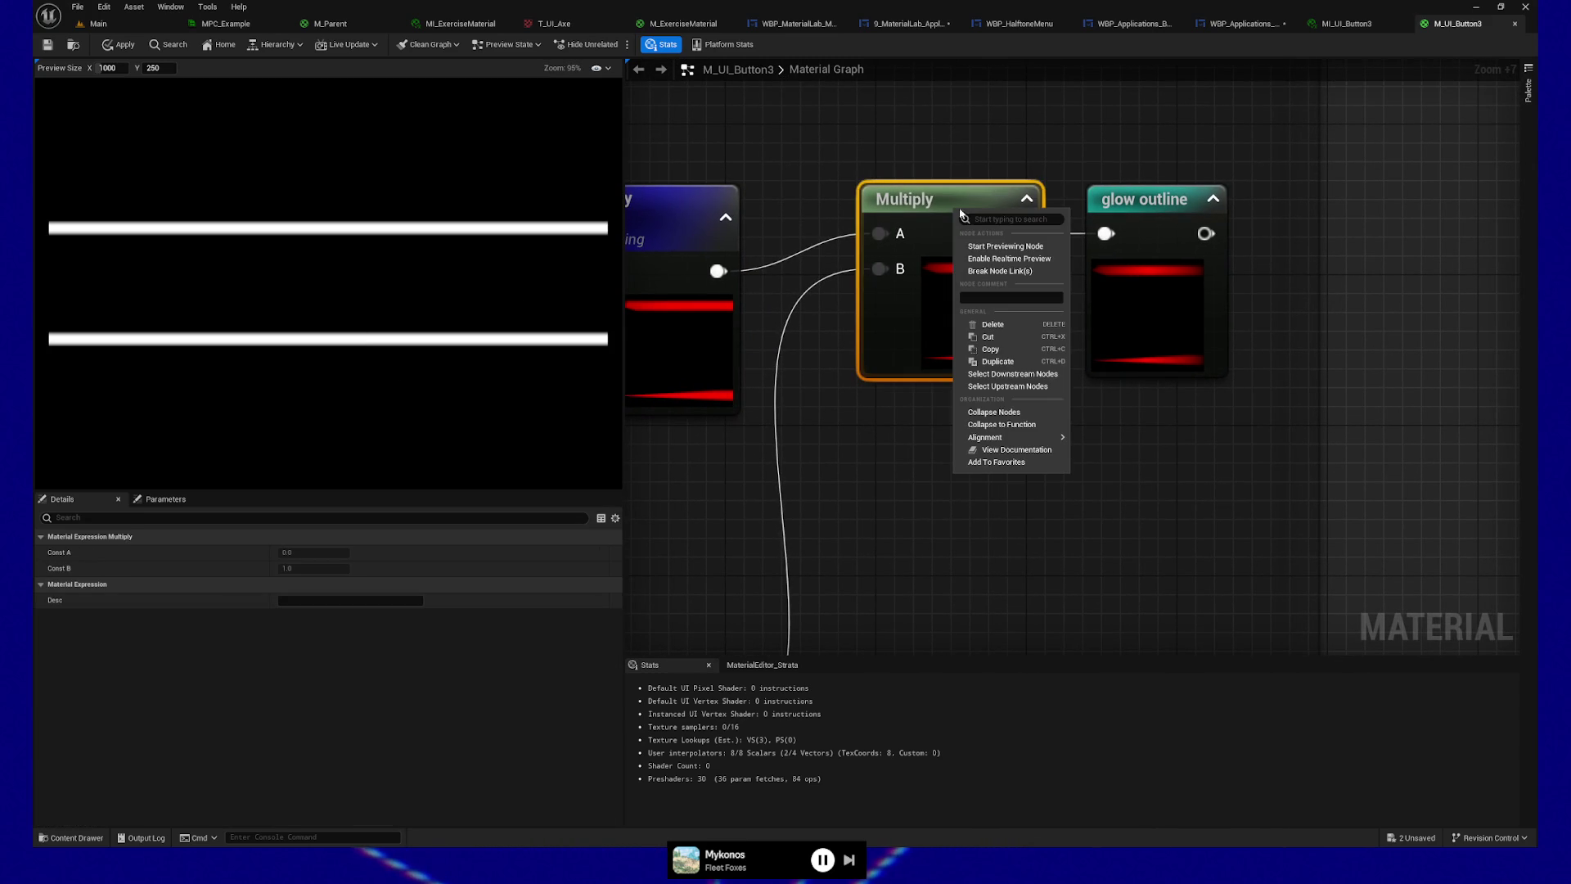
click(1017, 247)
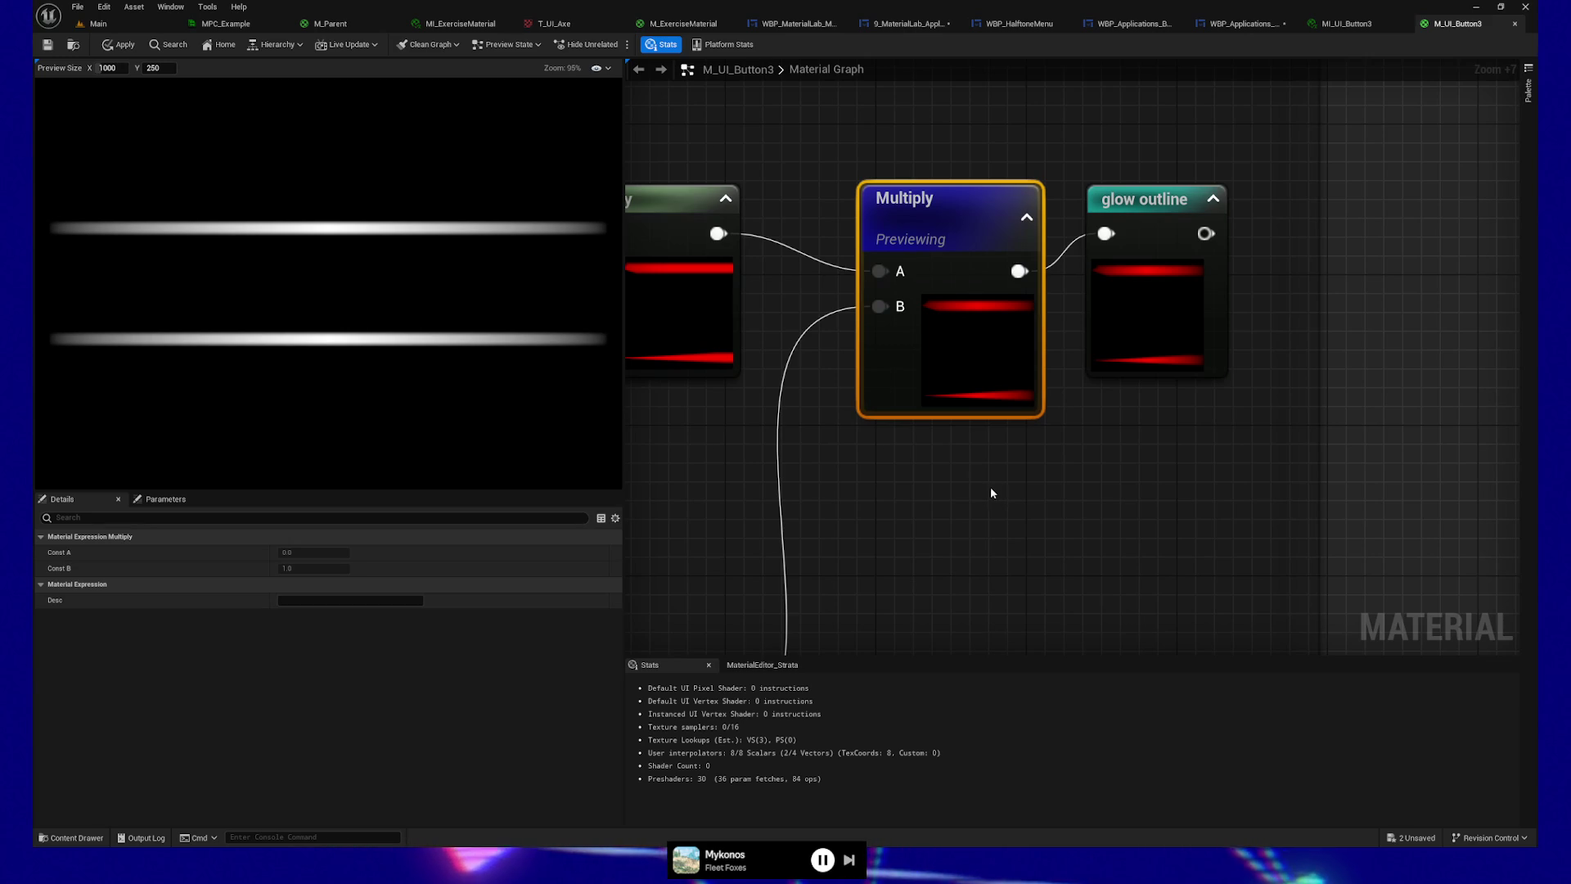
right_click(1164, 205)
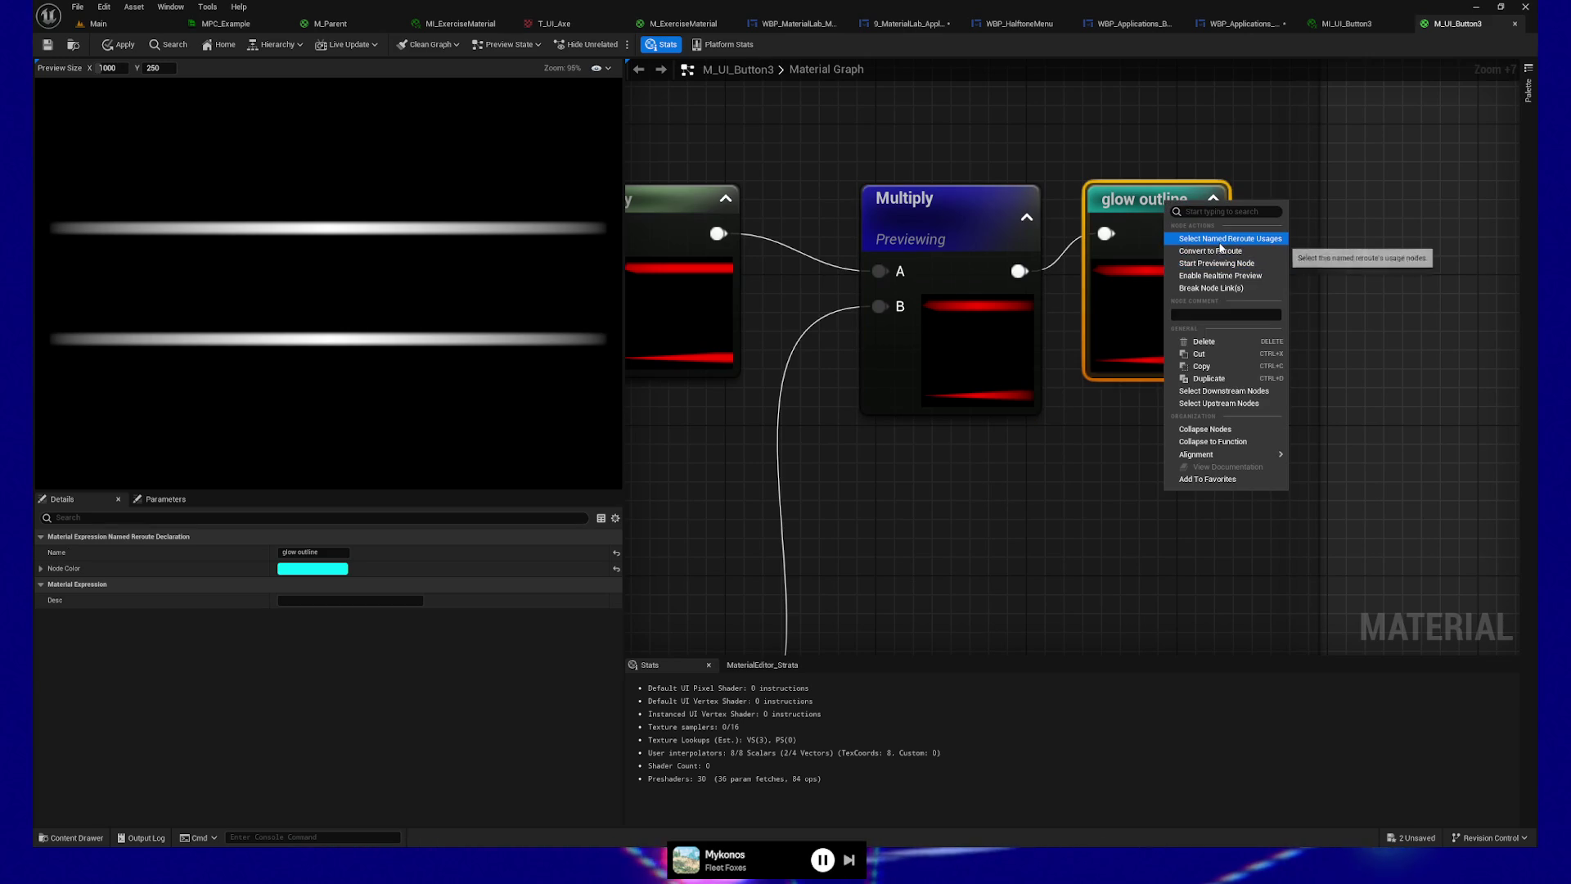
click(1023, 464)
scroll(827, 459, down, 9)
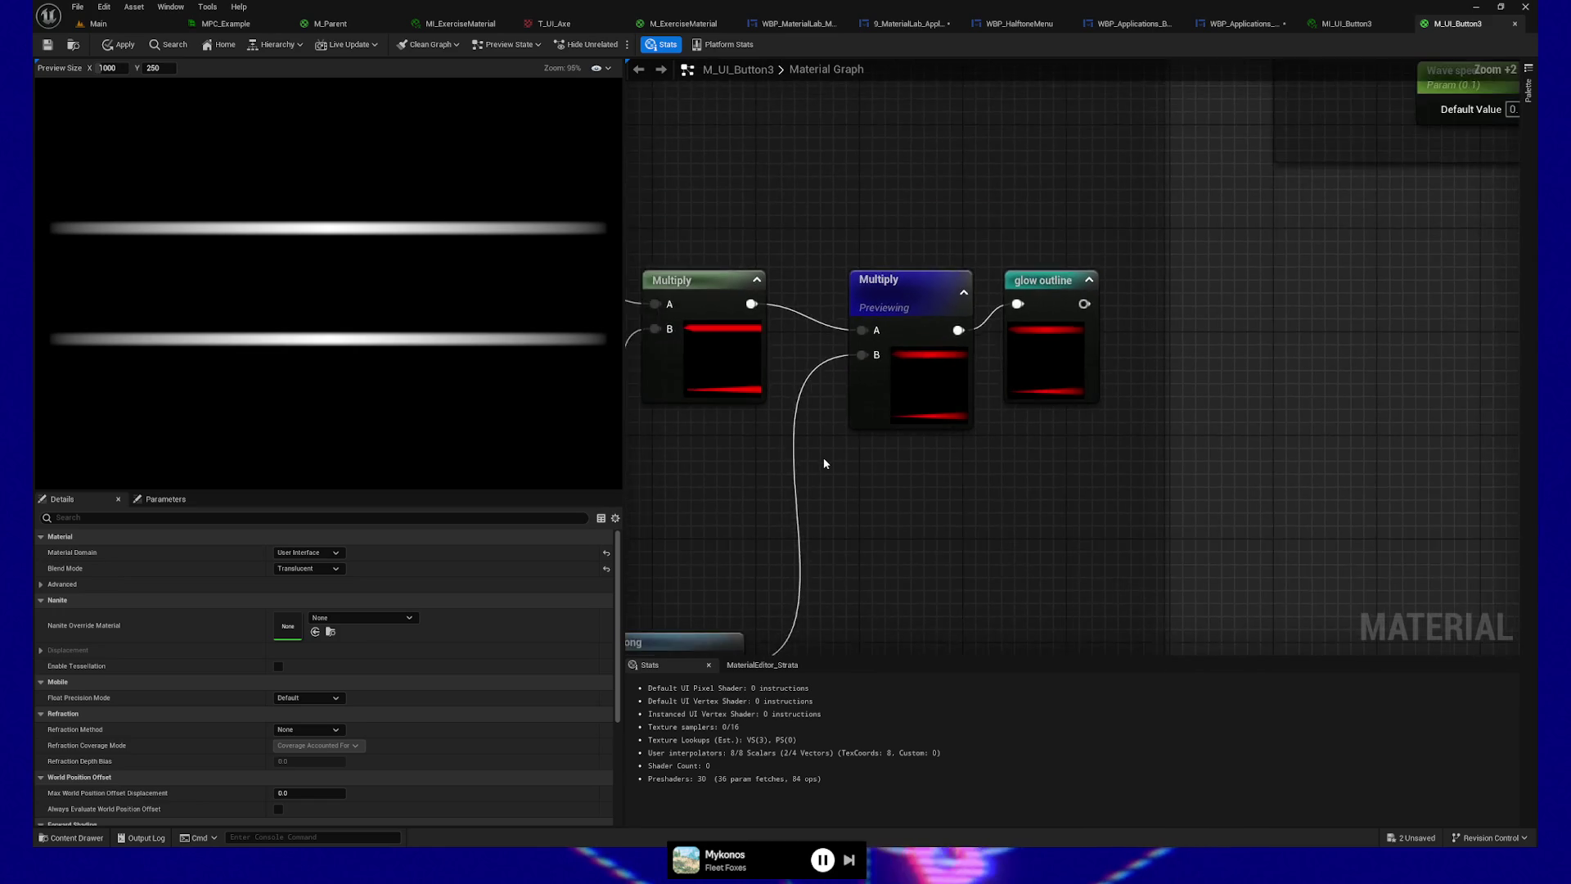
scroll(939, 434, down, 4)
Step: Pan and zoom to the Button alpha hovered group's Multiply, Saturate and 0.5–1 Lerp nodes
scroll(1027, 446, up, 2)
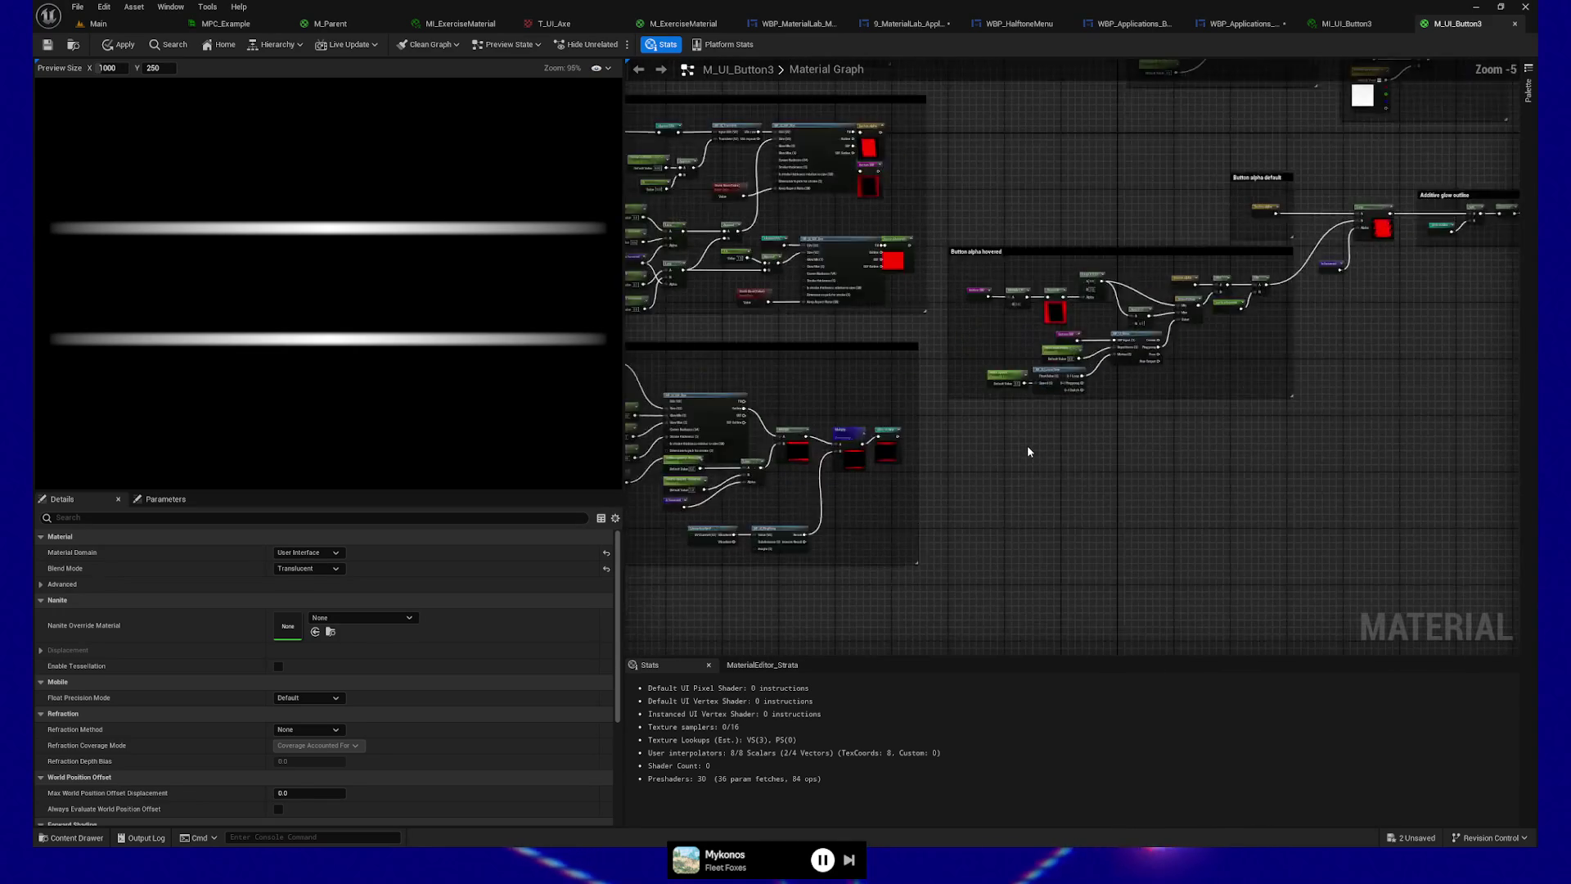
drag(953, 455, 1218, 442)
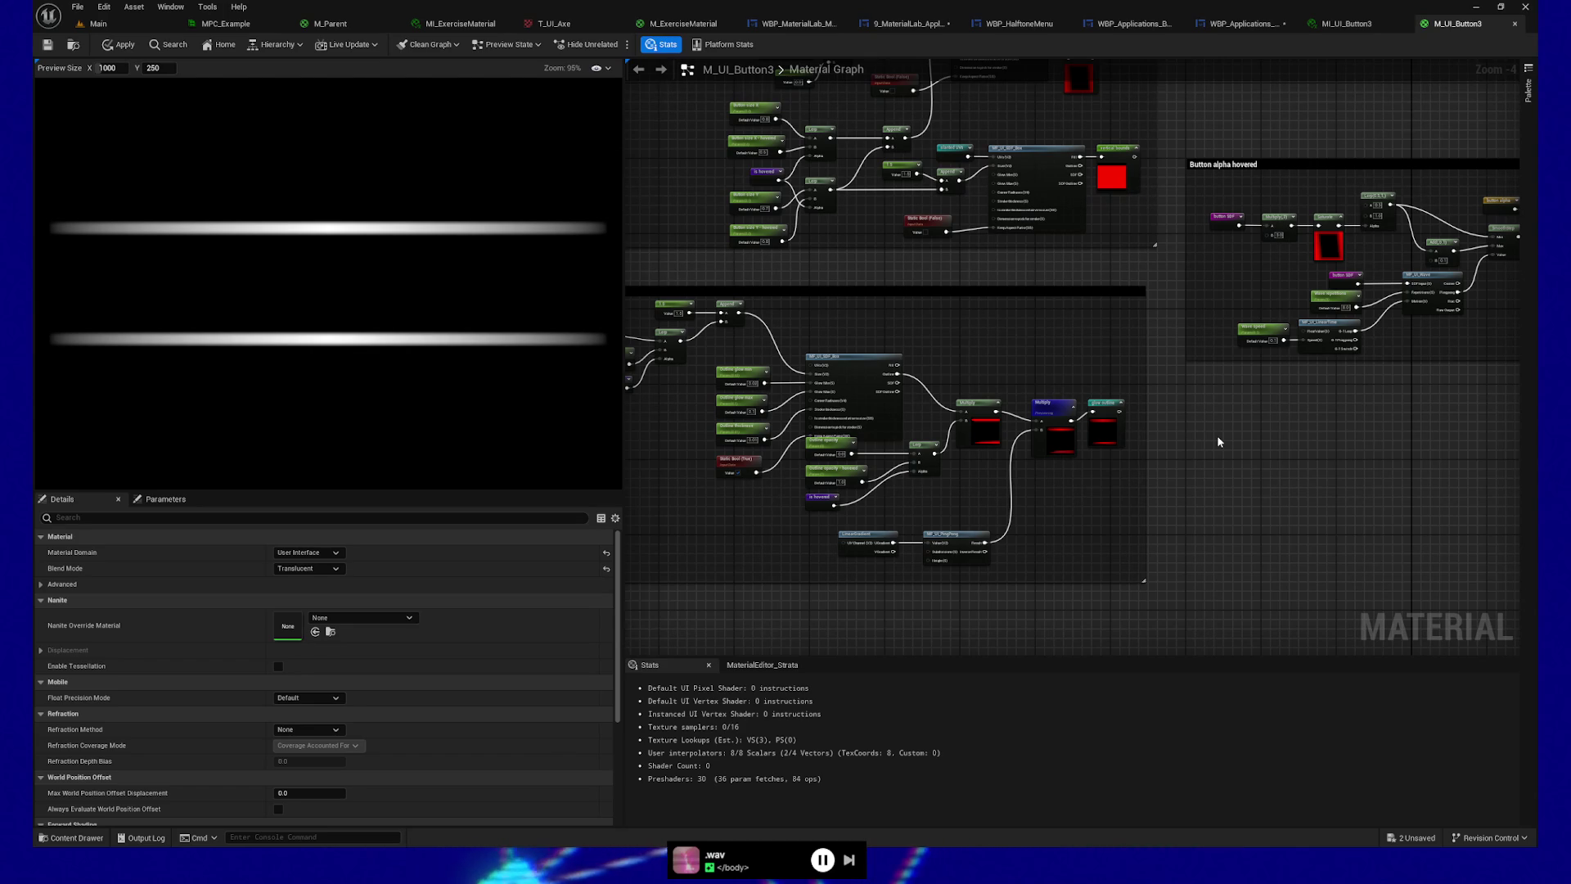
scroll(1235, 484, up, 5)
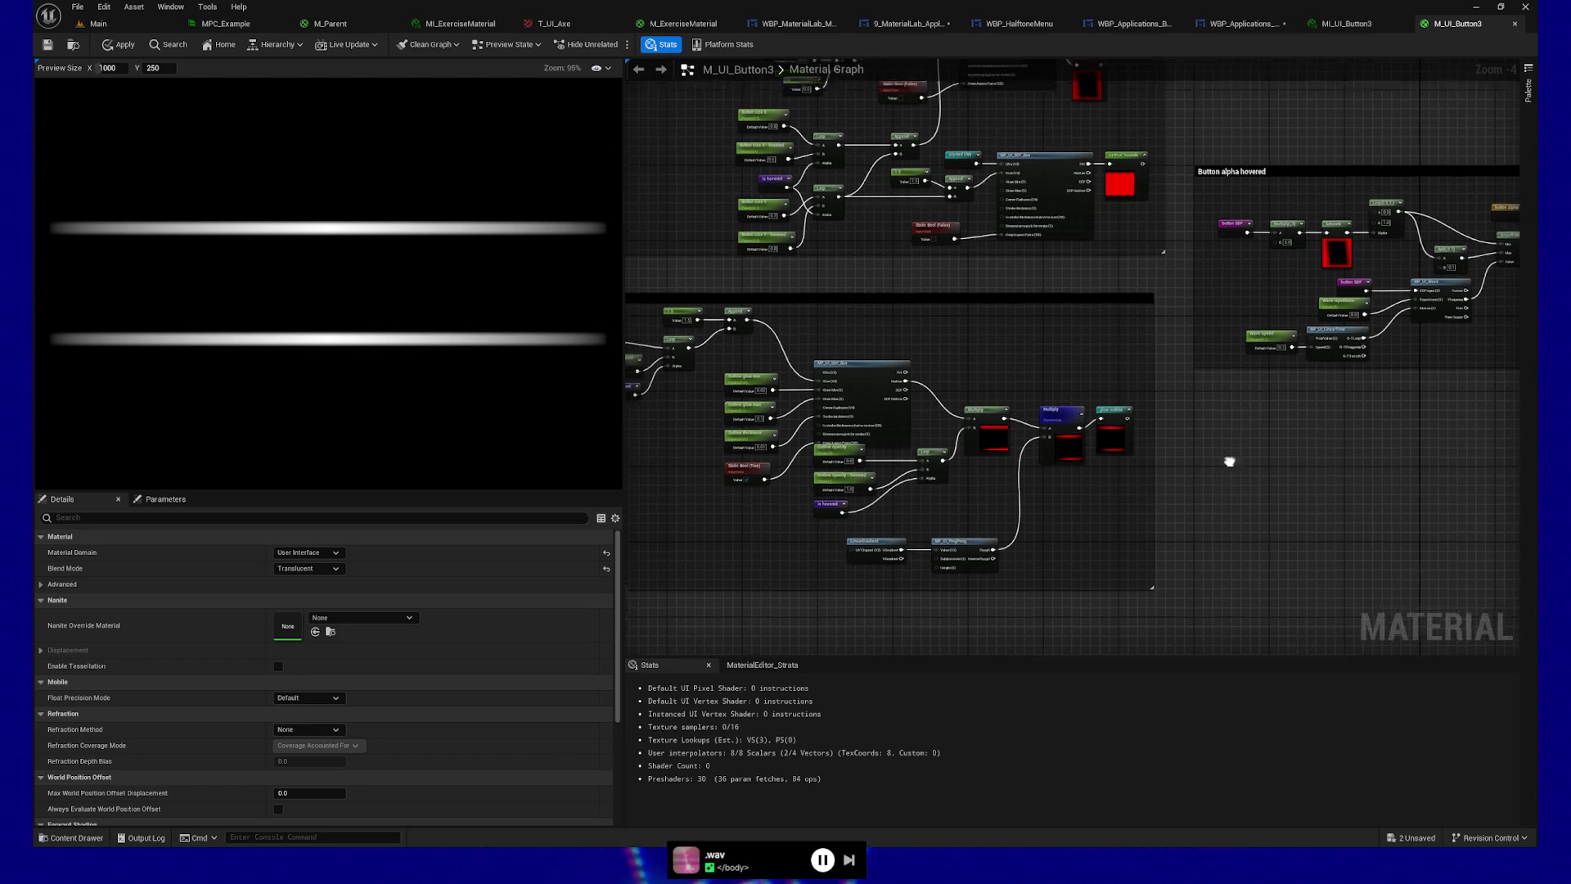
drag(1252, 478, 978, 571)
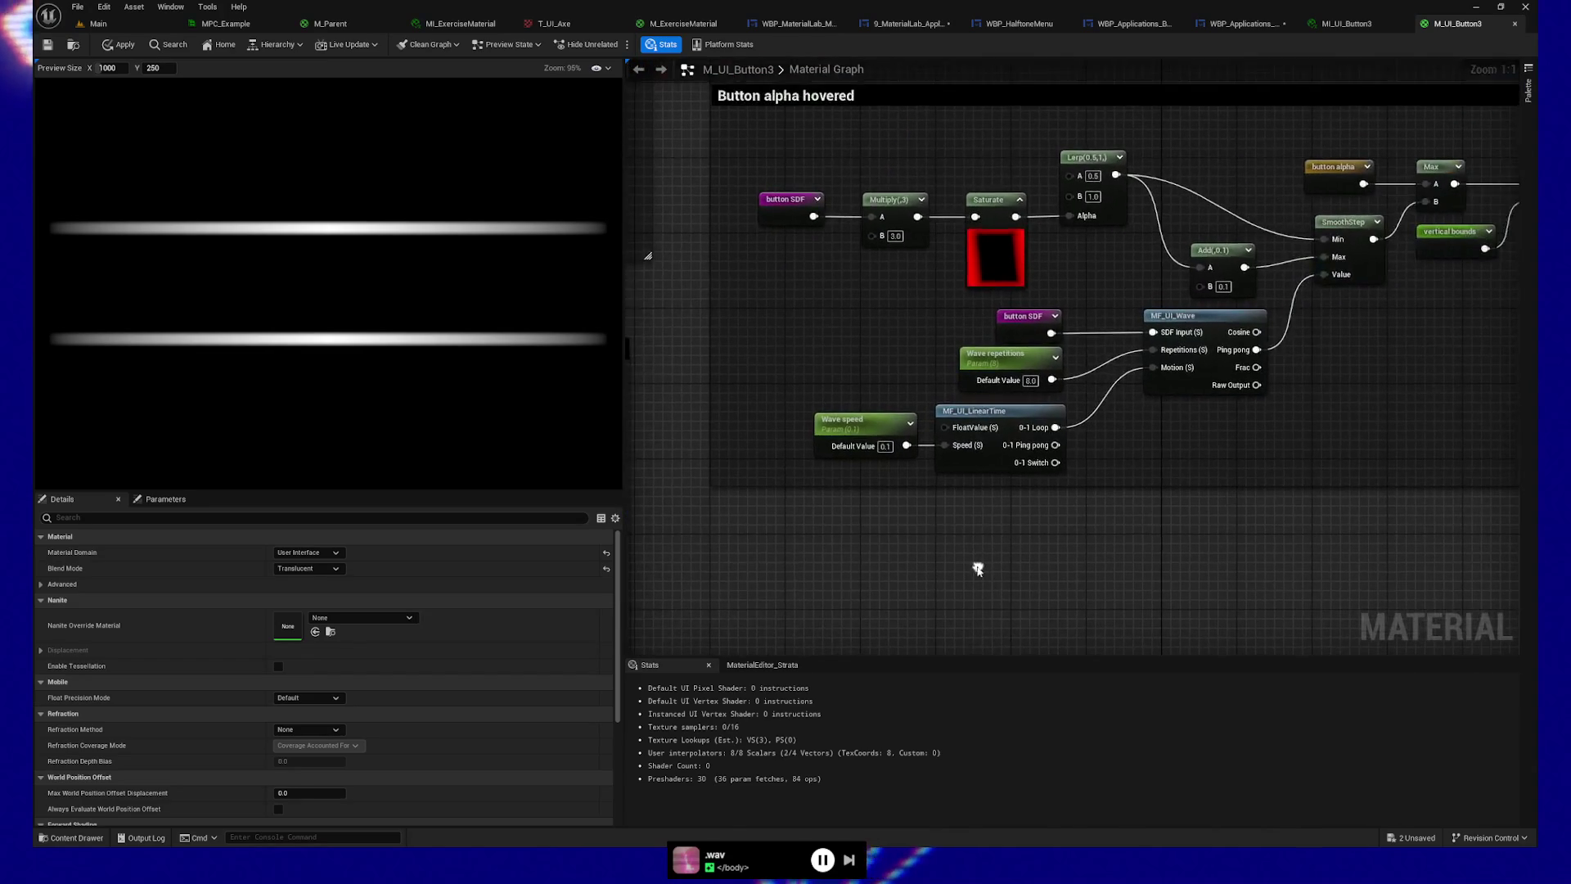
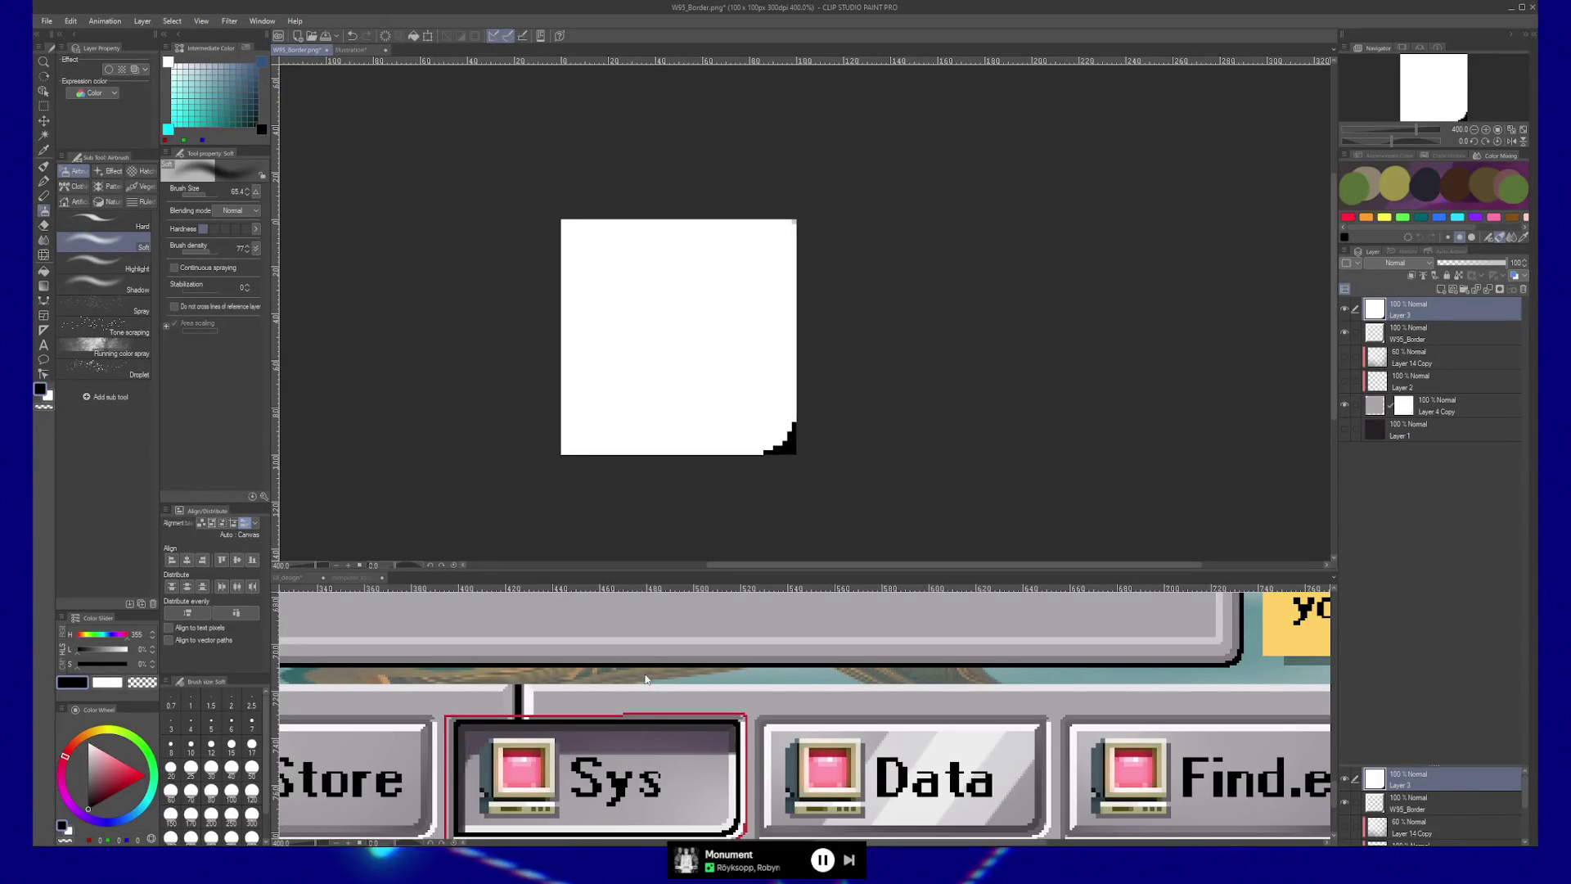
Step: Activate the lower UI_design canvas pane and scroll its view to show the taskbar buttons
click(635, 718)
scroll(647, 683, down, 2)
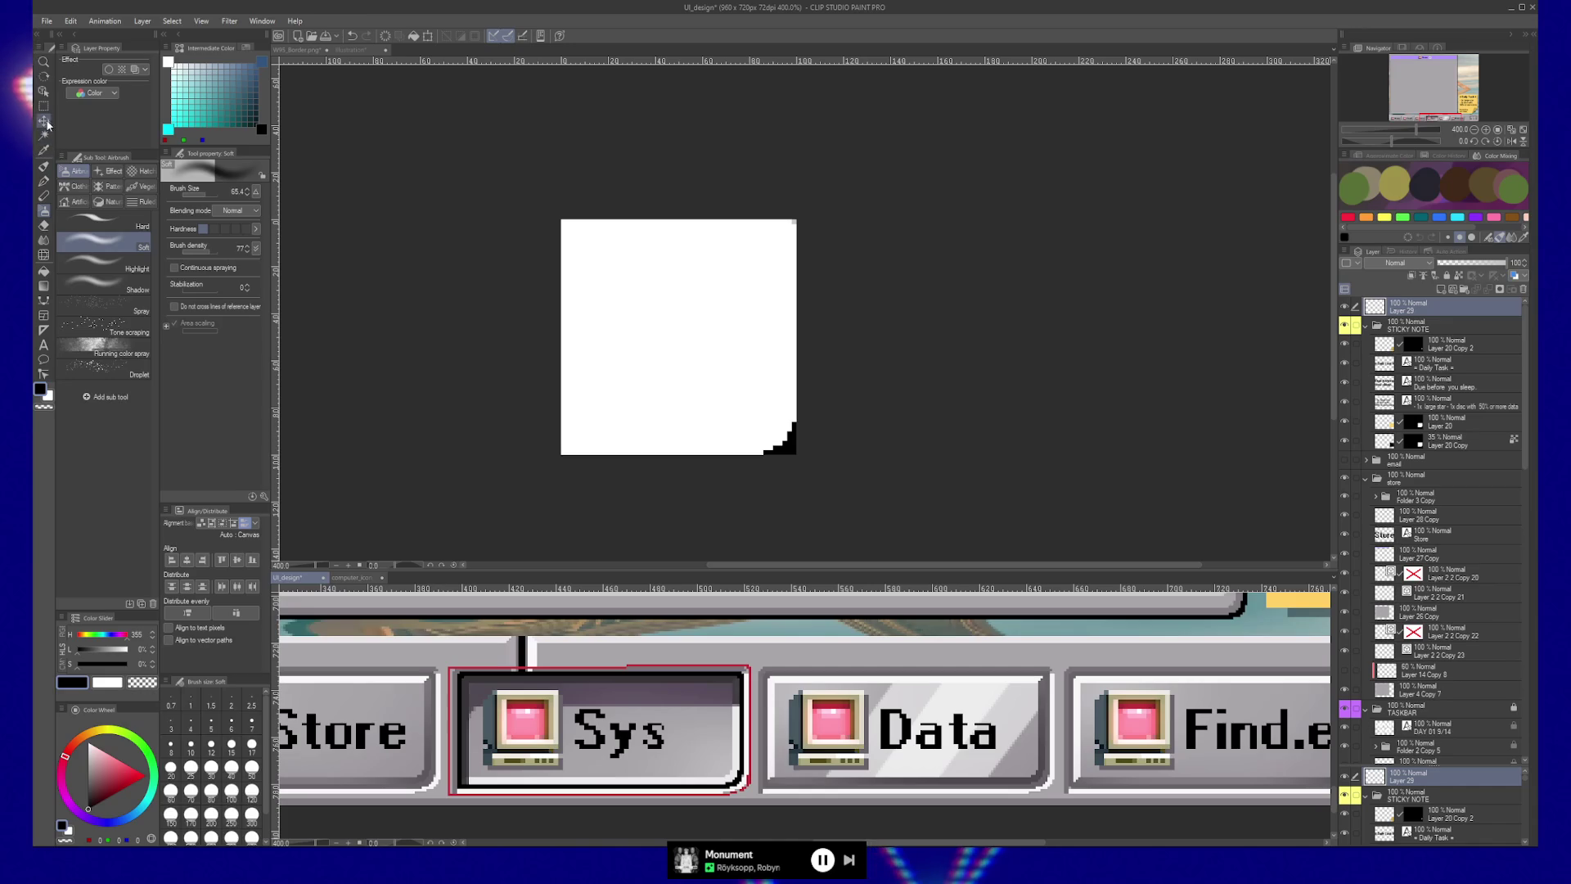
Step: With the Move layer tool, drag the UI_design view from the split pane into the main tab bar
click(43, 120)
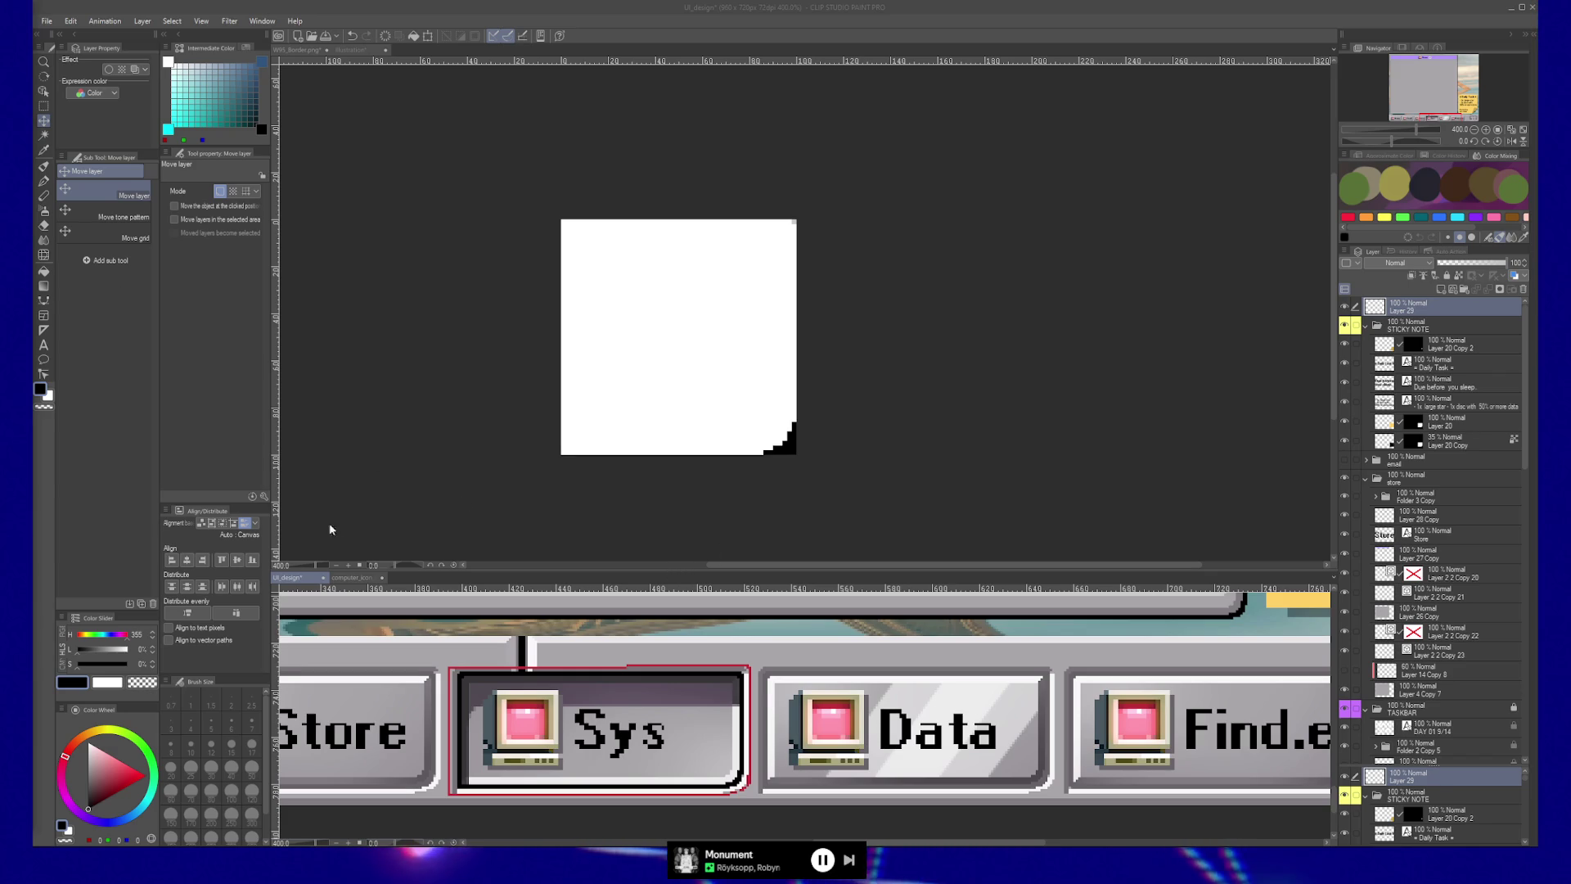
mouse_move(309, 578)
mouse_down()
mouse_move(519, 88)
mouse_move(369, 242)
mouse_move(313, 573)
mouse_move(490, 123)
mouse_move(468, 47)
mouse_up()
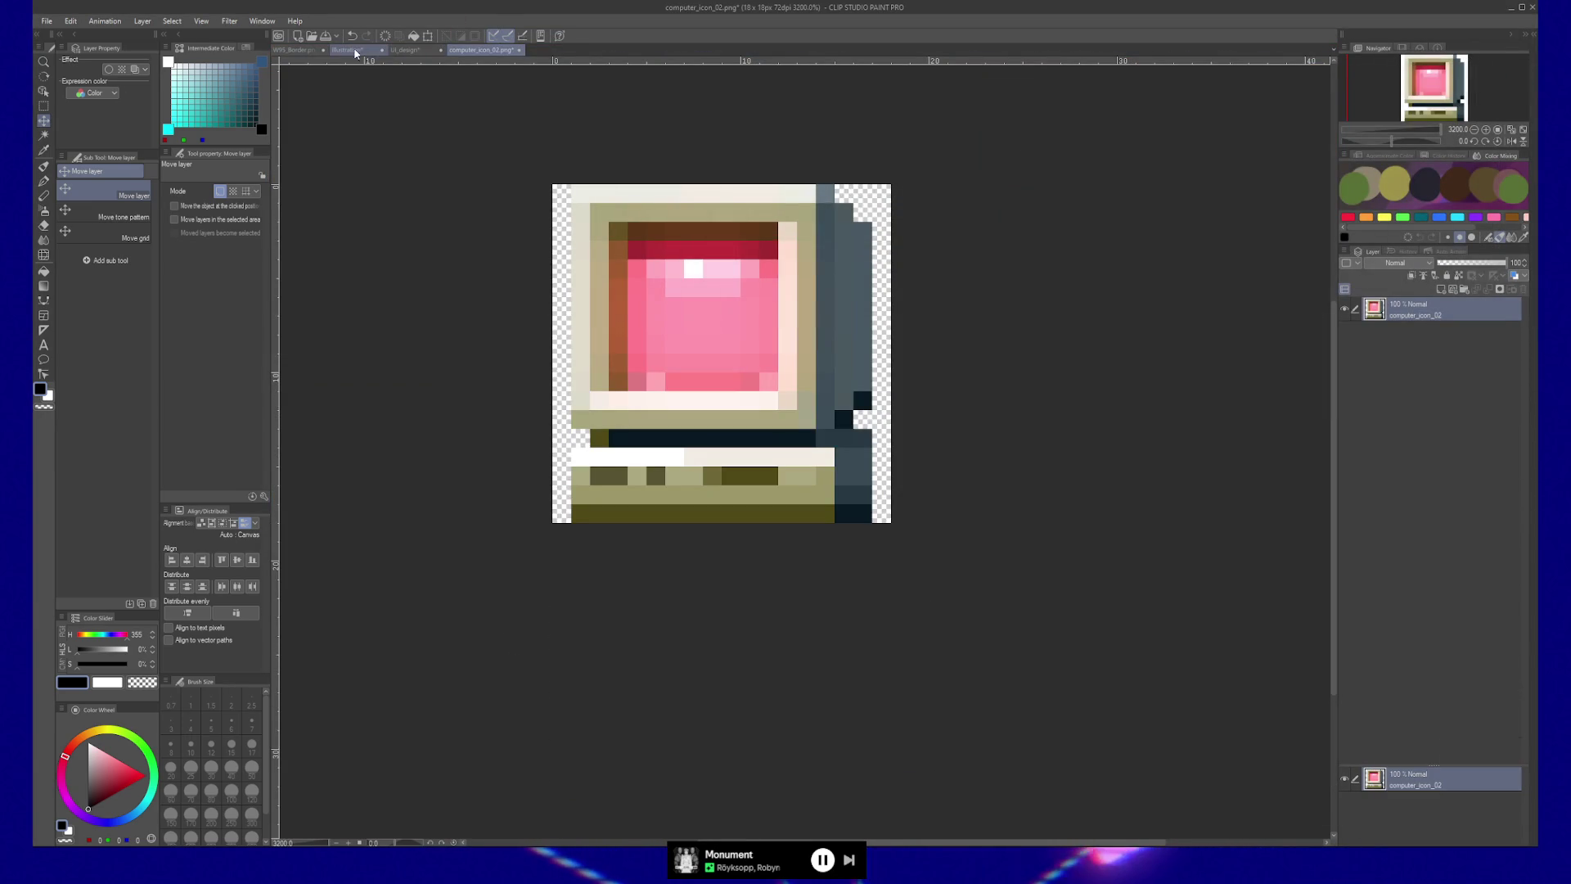
Step: Bring the UI_design tab forward and zoom out to fit the whole mockup in view
click(414, 55)
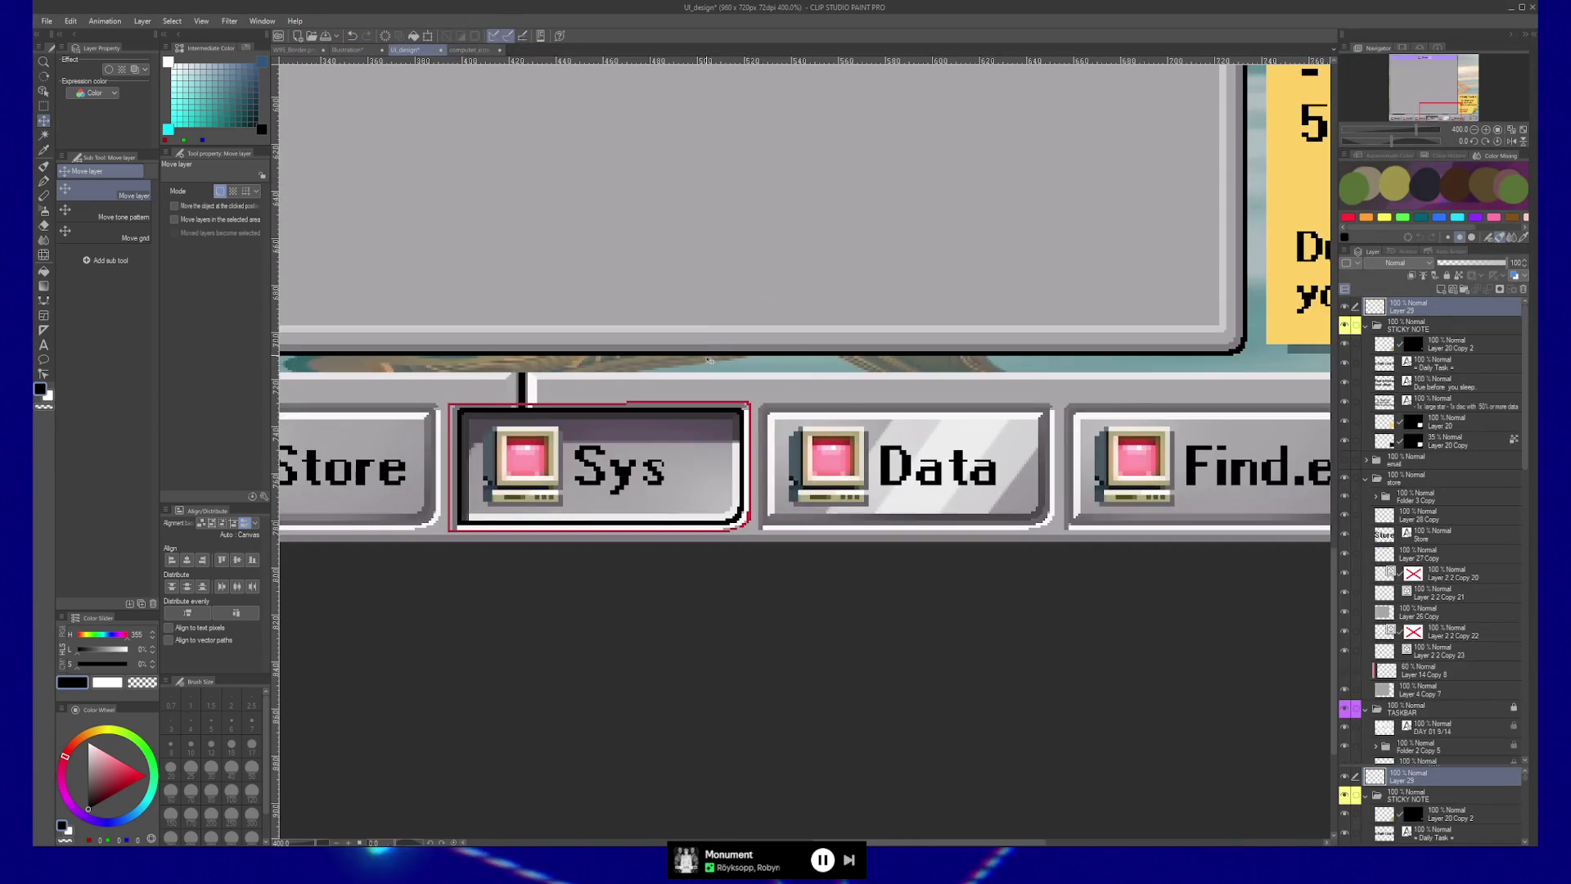
key(ctrl+space)
scroll(667, 353, down, 1)
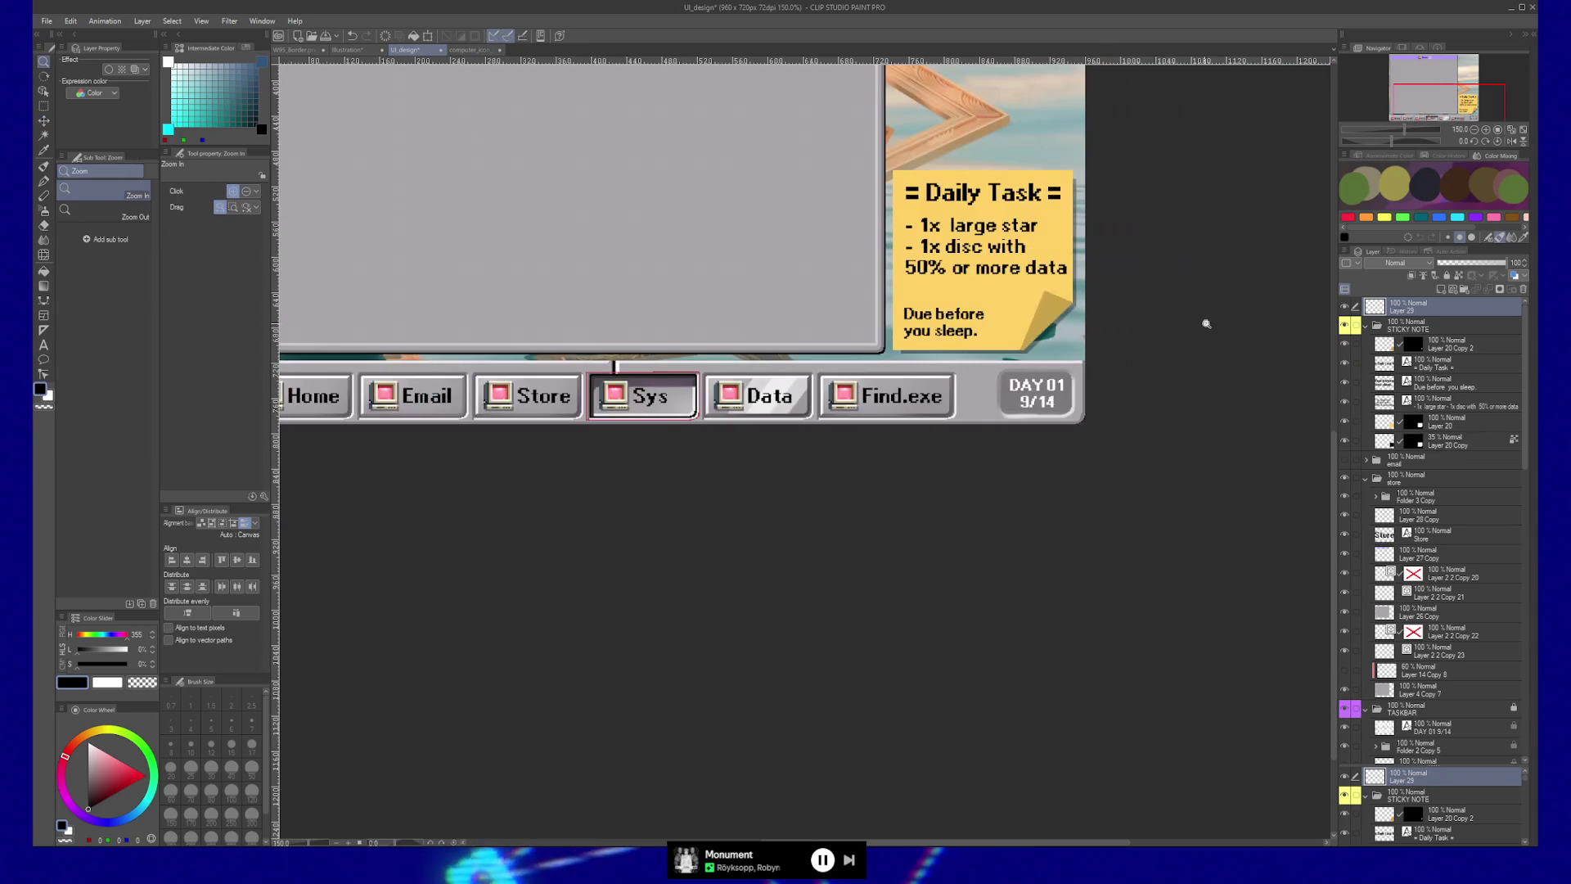
click(1512, 131)
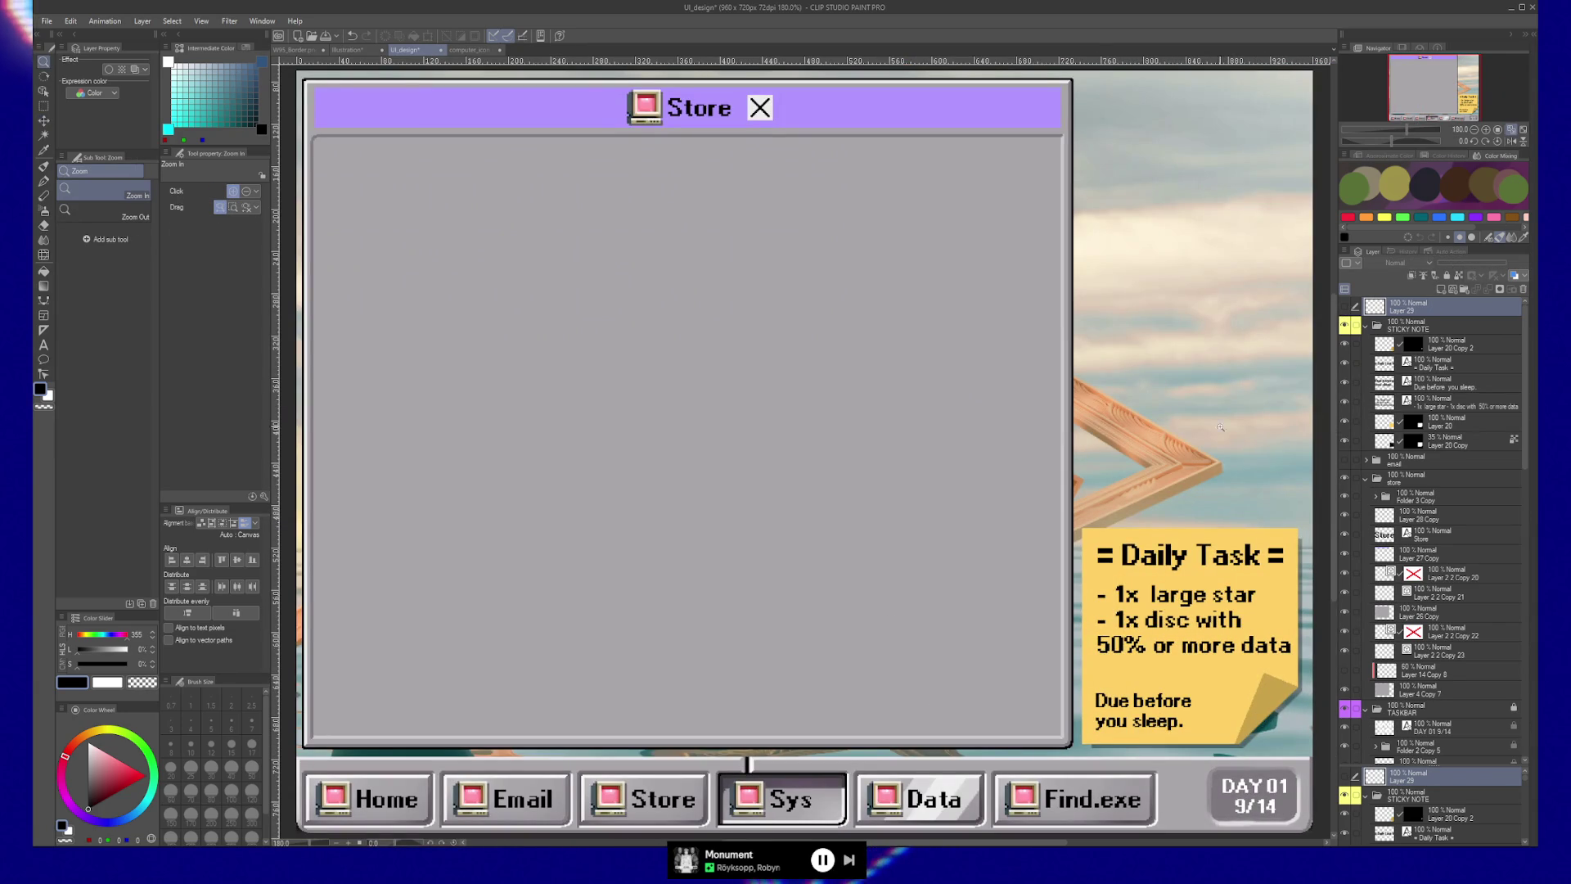
Step: Collapse the STICKY NOTE folder, then toggle the store folder's visibility, ending with it shown
click(1366, 325)
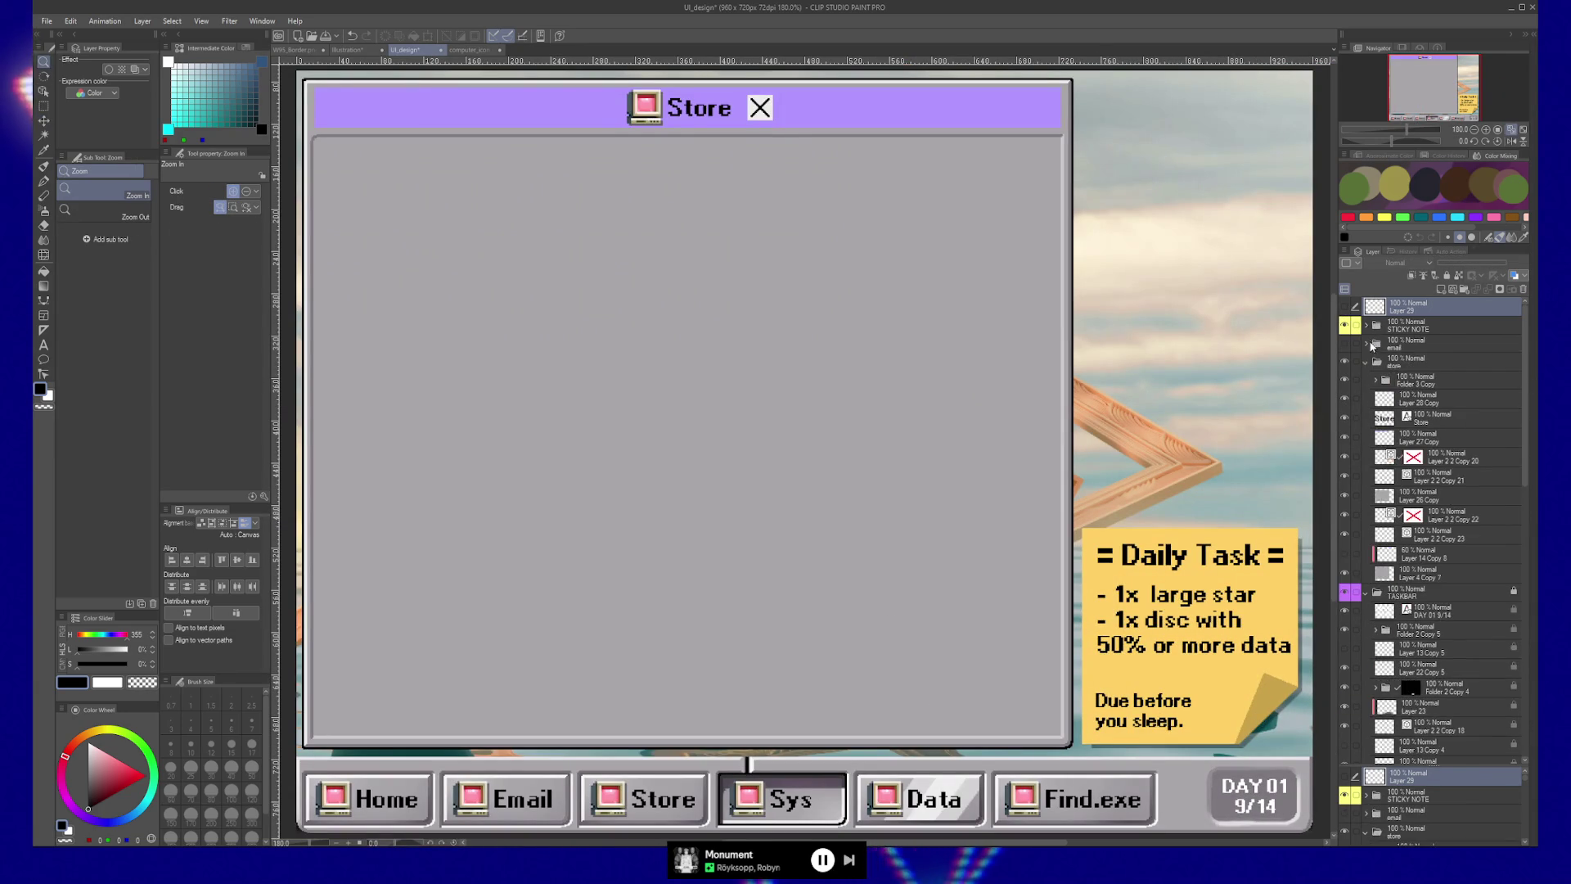
click(1344, 363)
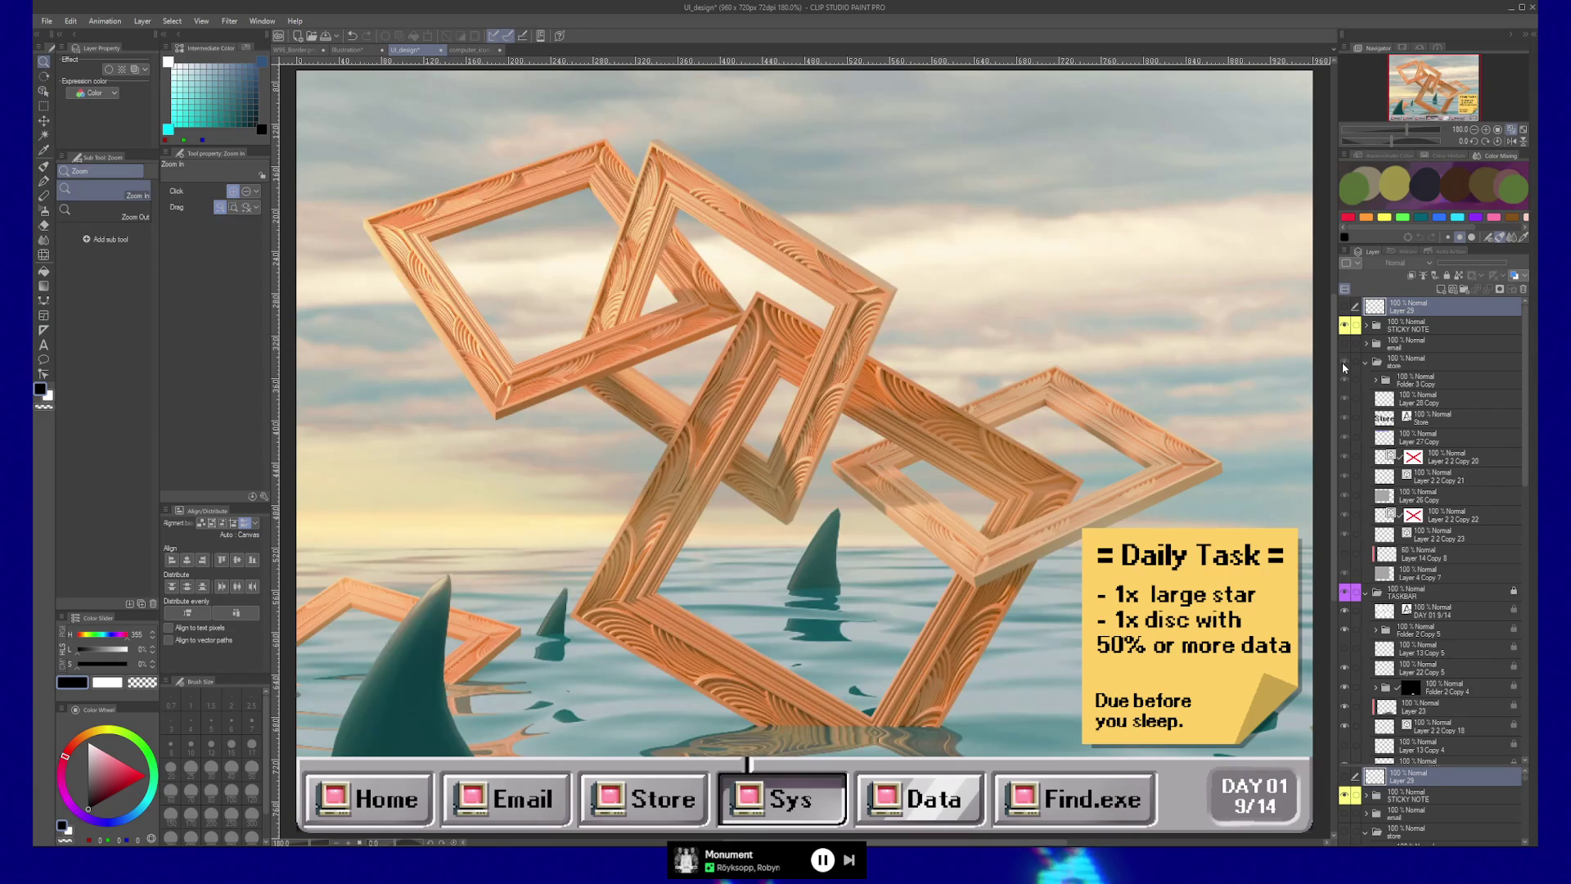
click(1344, 365)
click(1344, 367)
click(1344, 367)
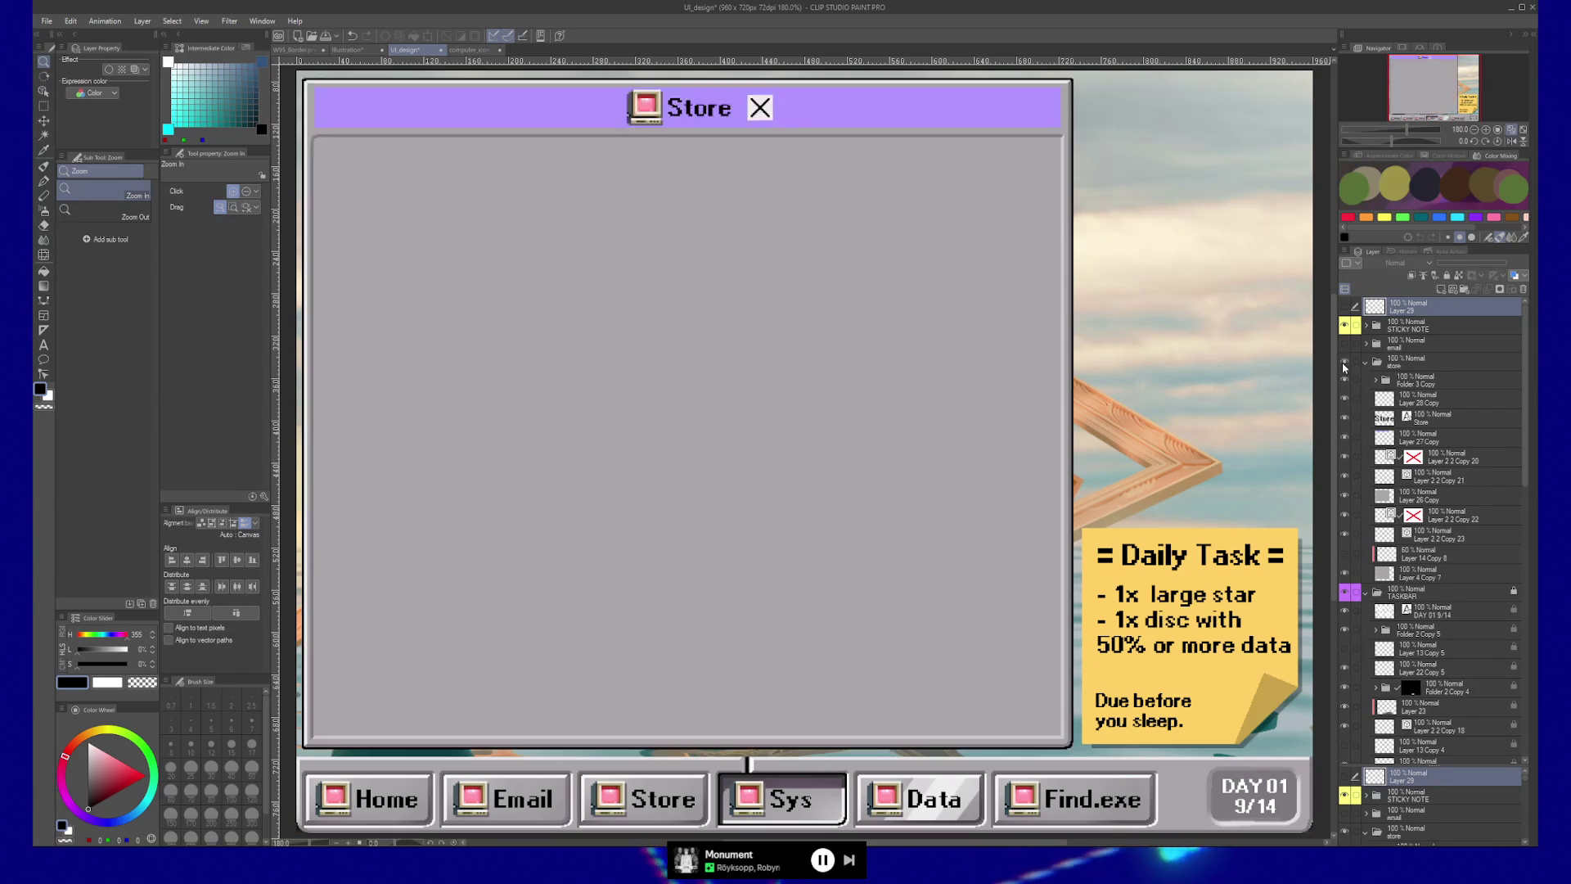
click(1343, 366)
click(1344, 365)
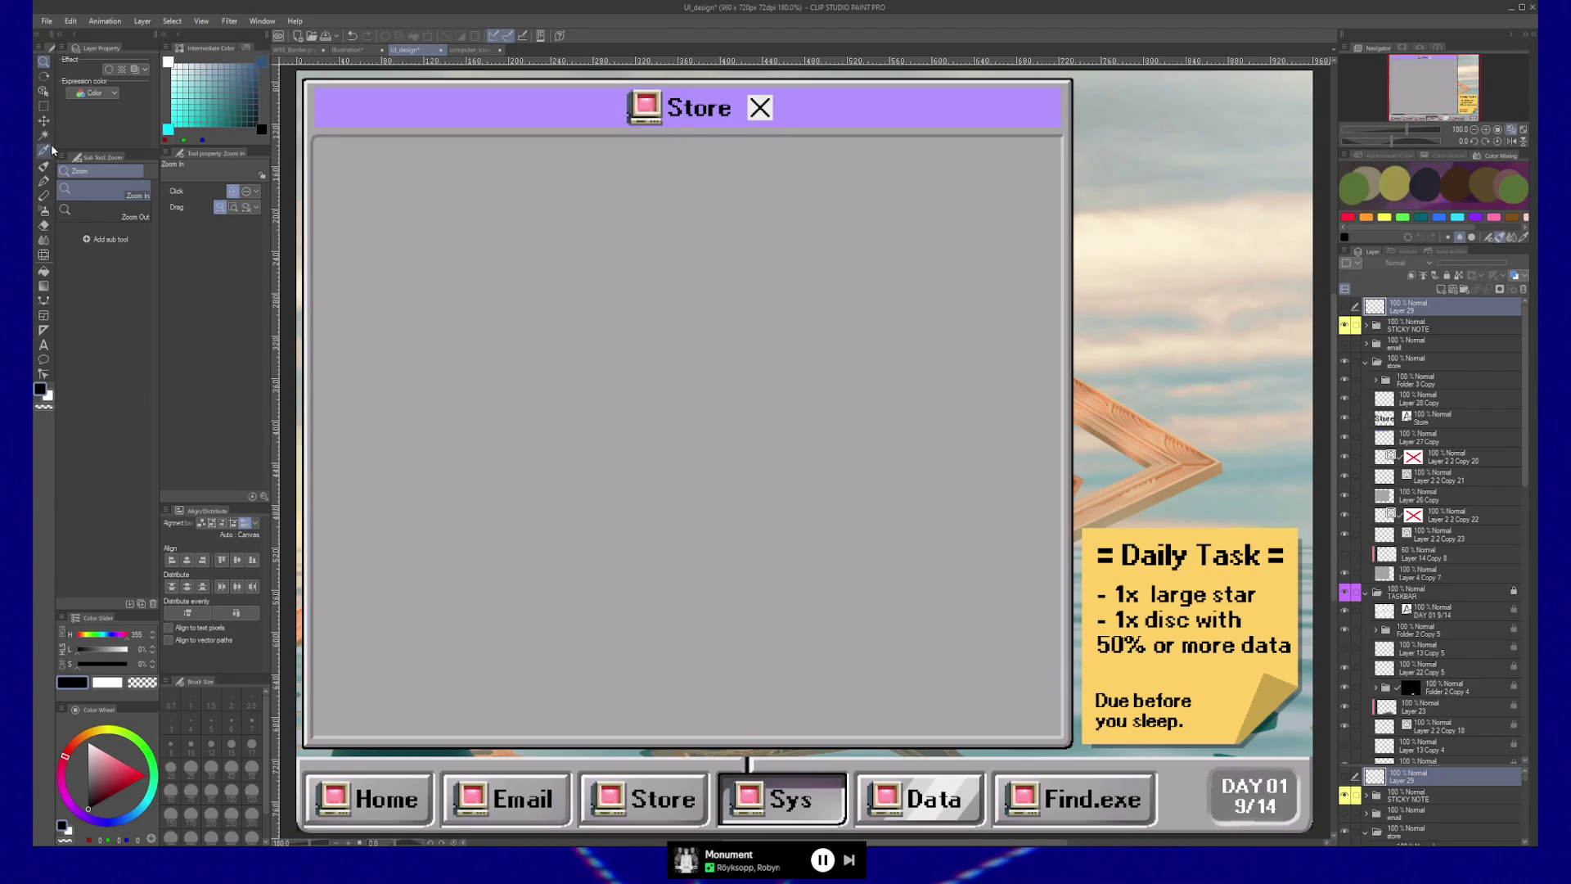